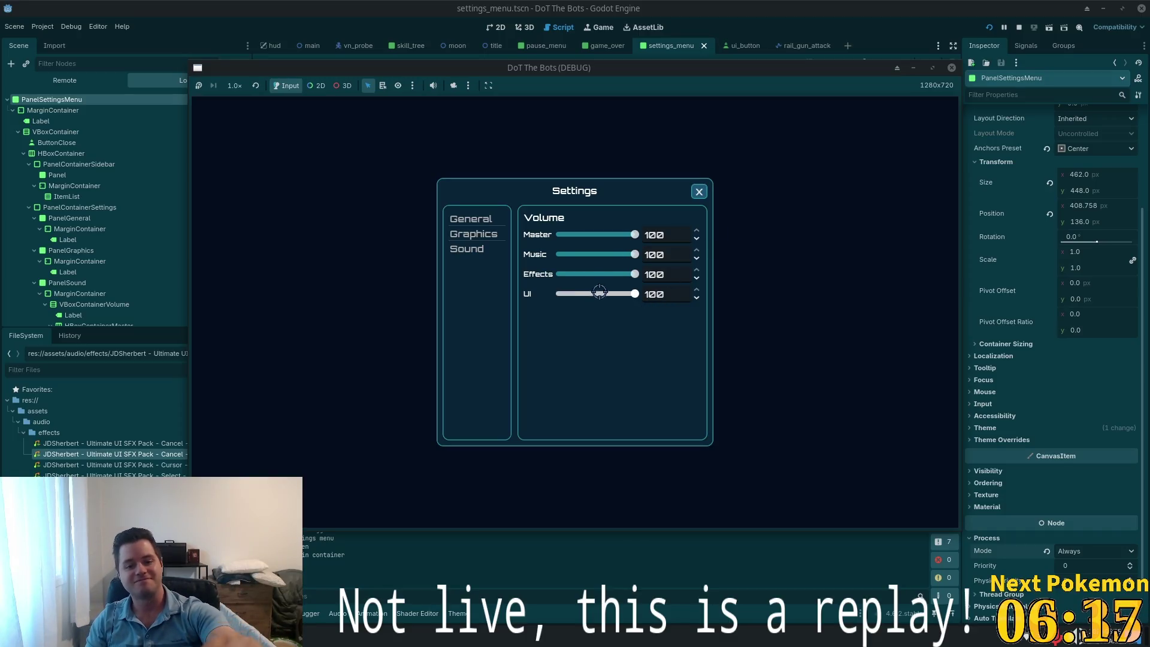
Lower the UI volume slider to 25, then close and reopen Settings to confirm it held
left_click_drag(613, 294, 578, 294)
left_click(699, 192)
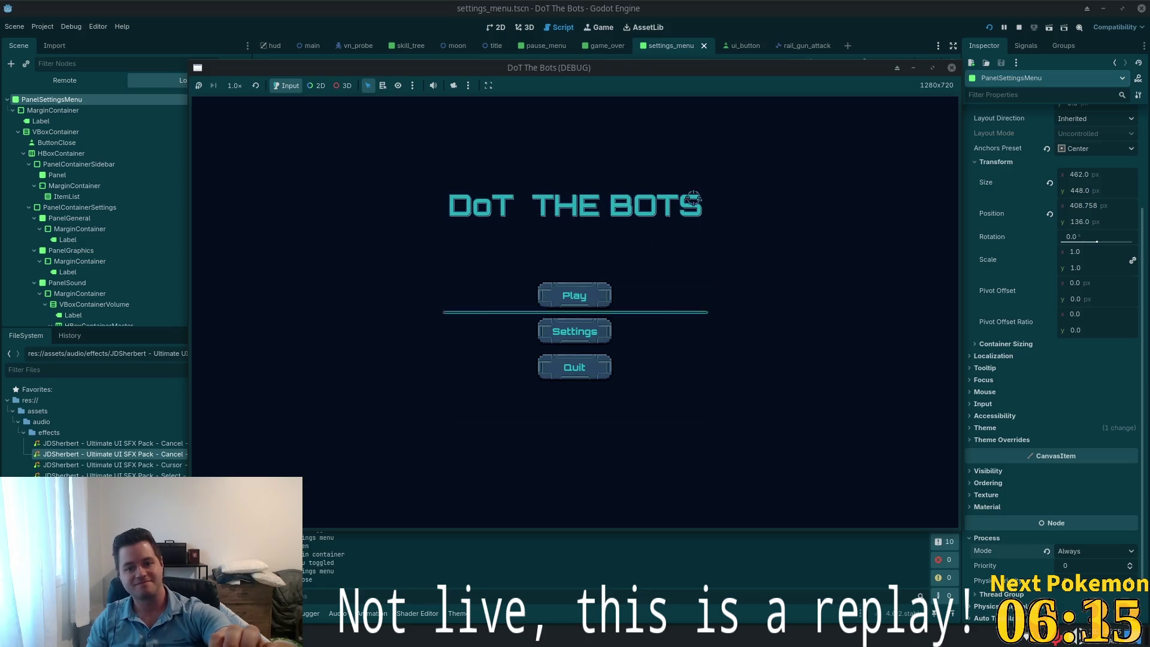
left_click(605, 328)
left_click(702, 191)
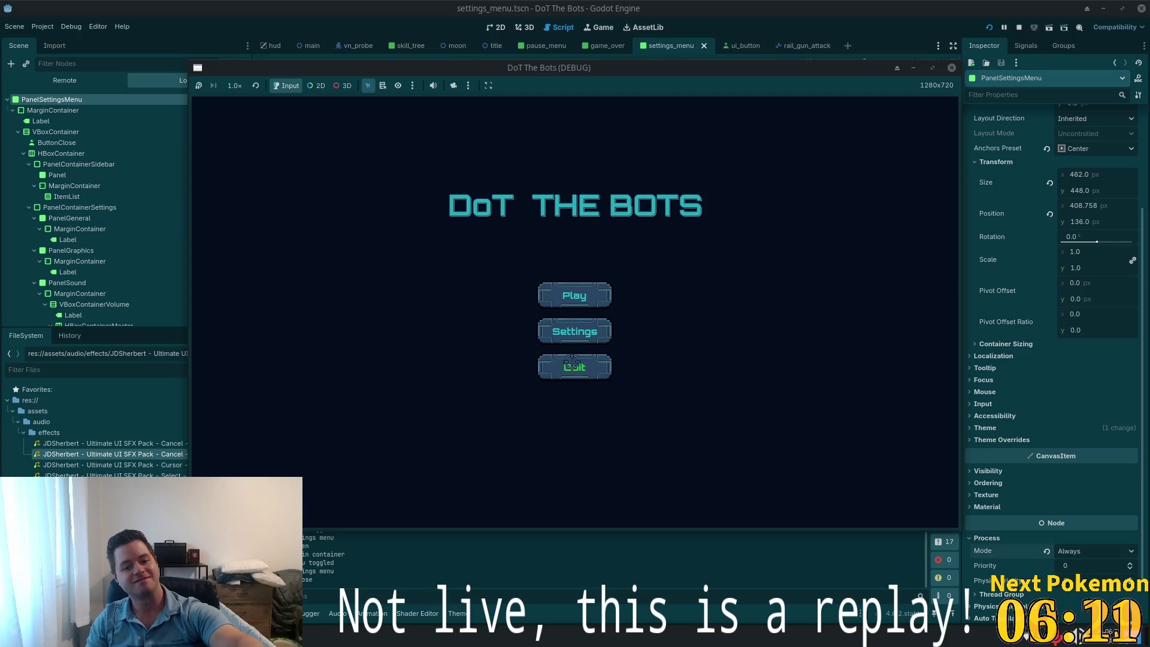
left_click(647, 328)
left_click(699, 192)
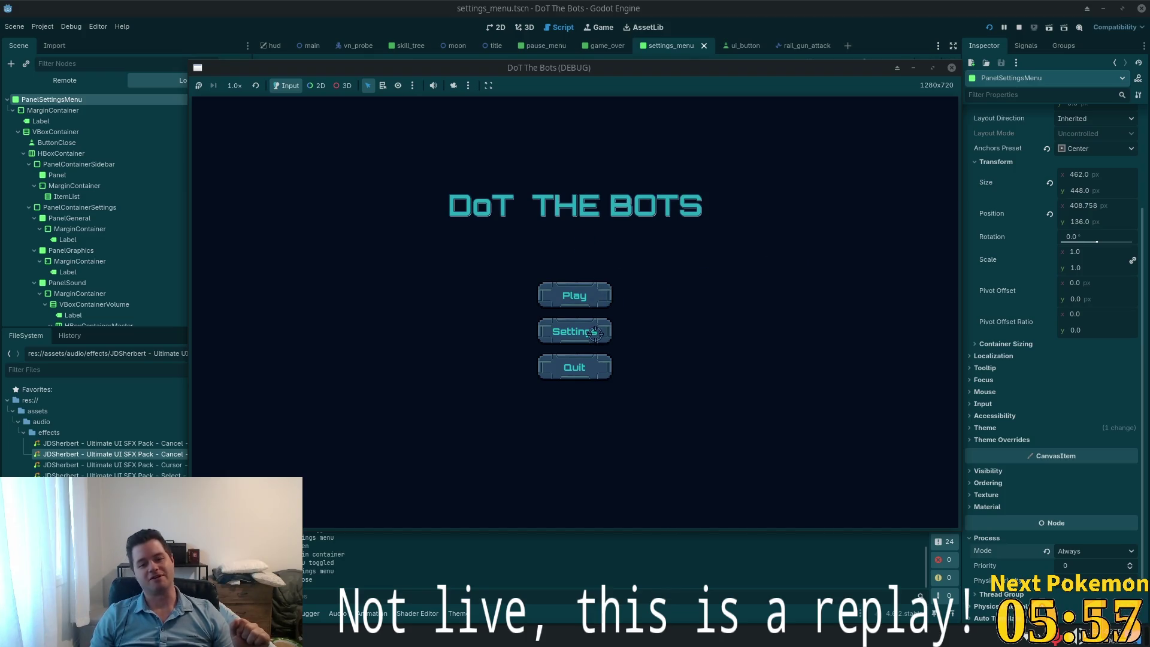
Recheck the UI volume in Settings, then start a game
left_click(574, 331)
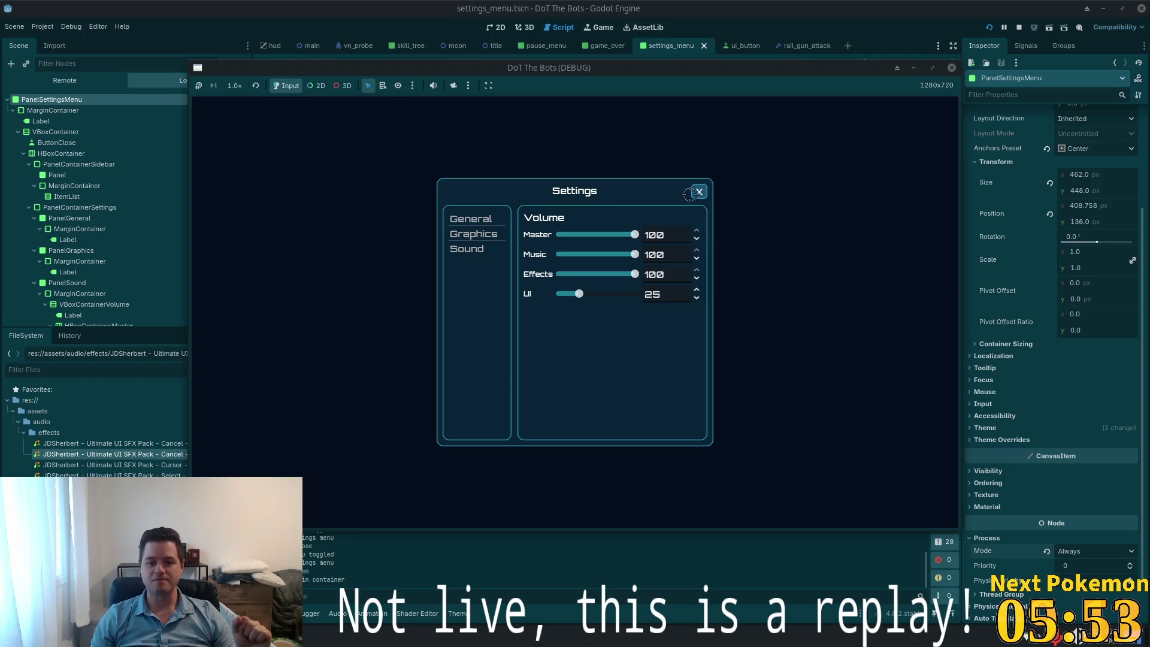
left_click(697, 191)
left_click(571, 294)
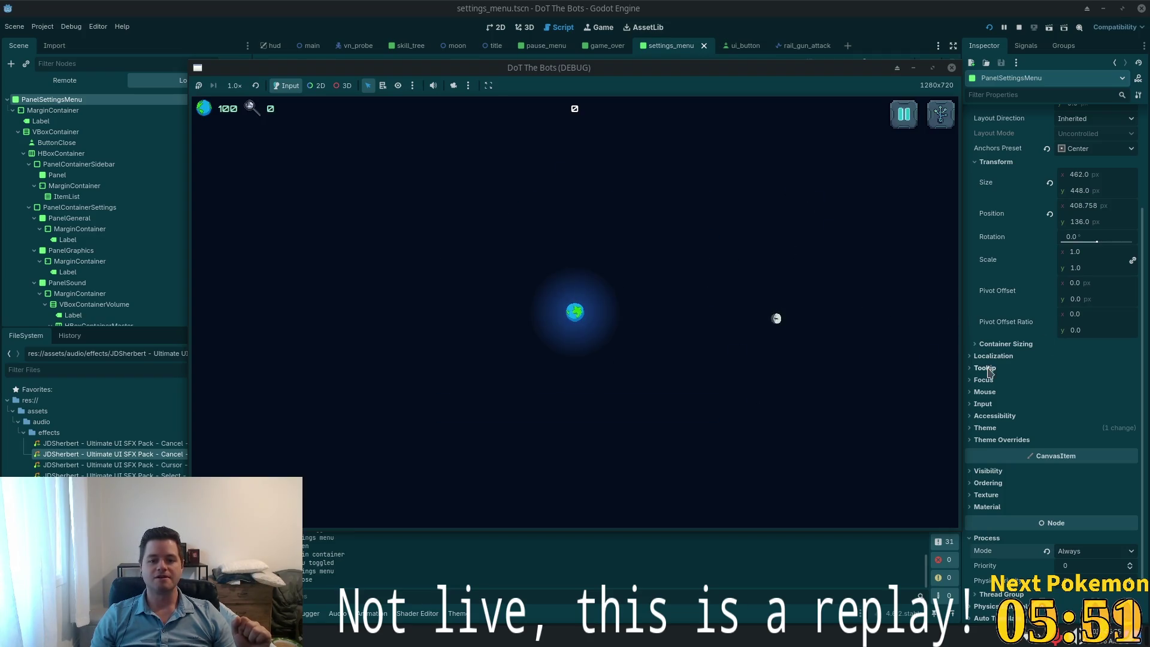
Pause the game, review the volume levels in Settings, then quit to the title screen
key("Escape")
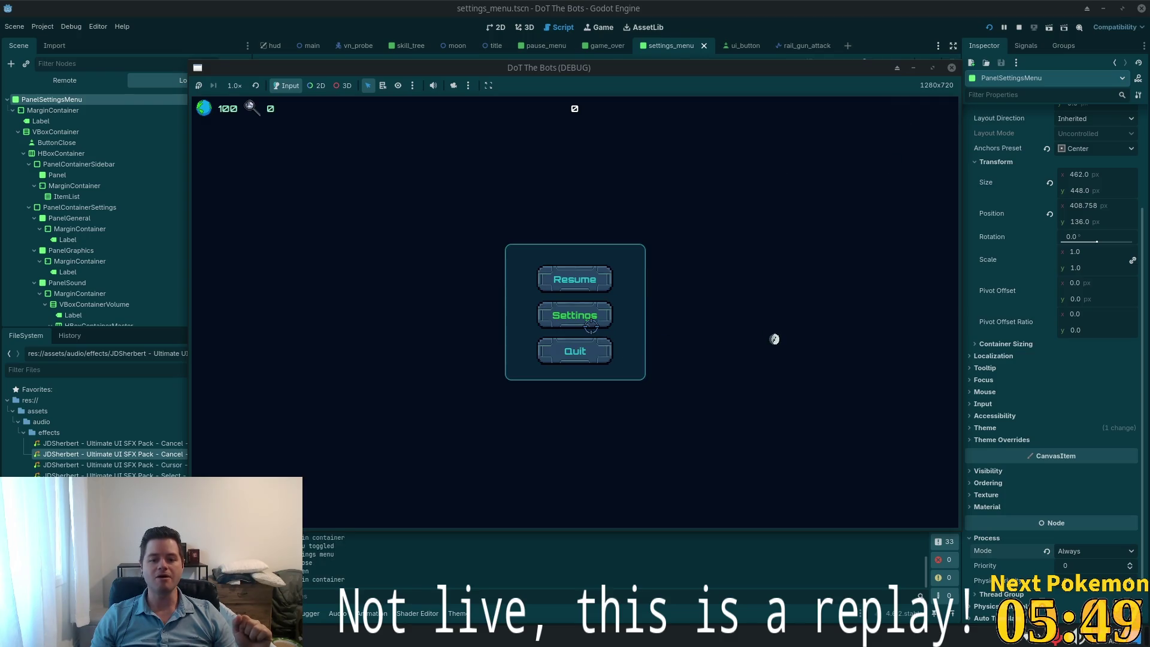
left_click(596, 320)
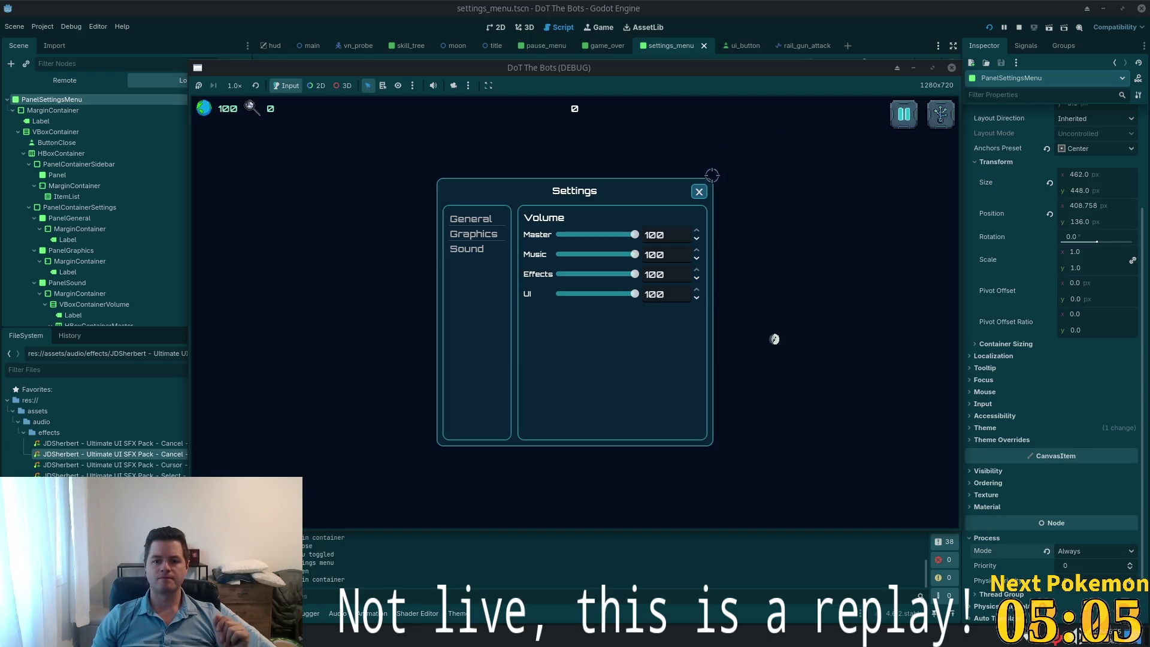
left_click(699, 191)
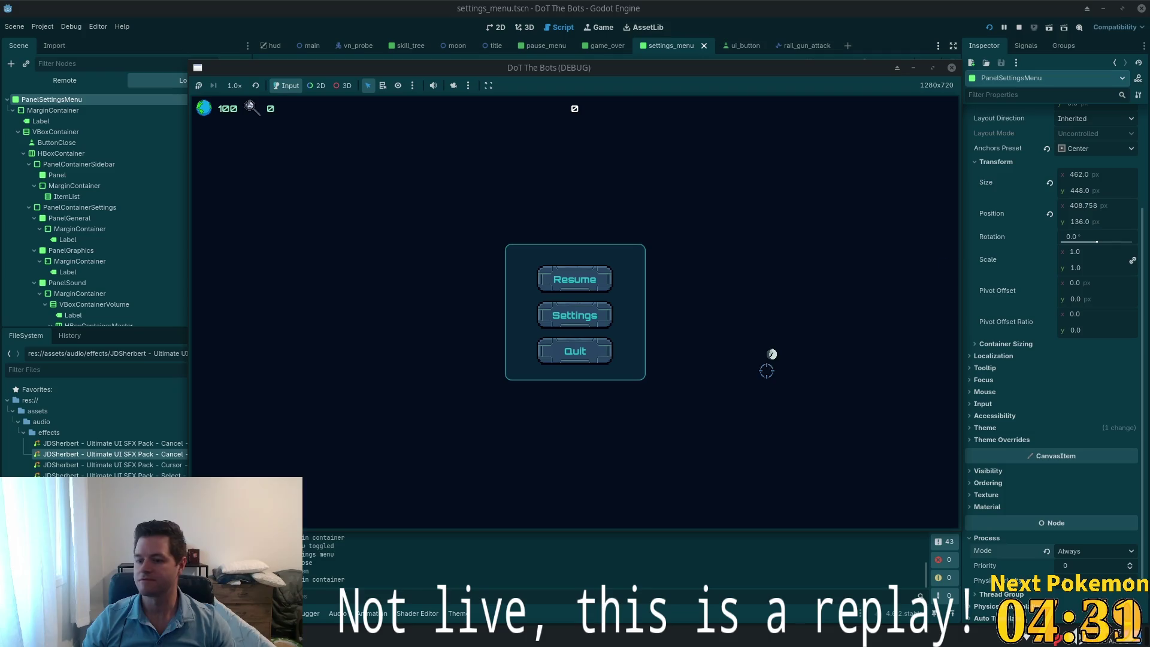
left_click(585, 360)
Start again, quit to the title, and check the volumes in Settings there
left_click(606, 298)
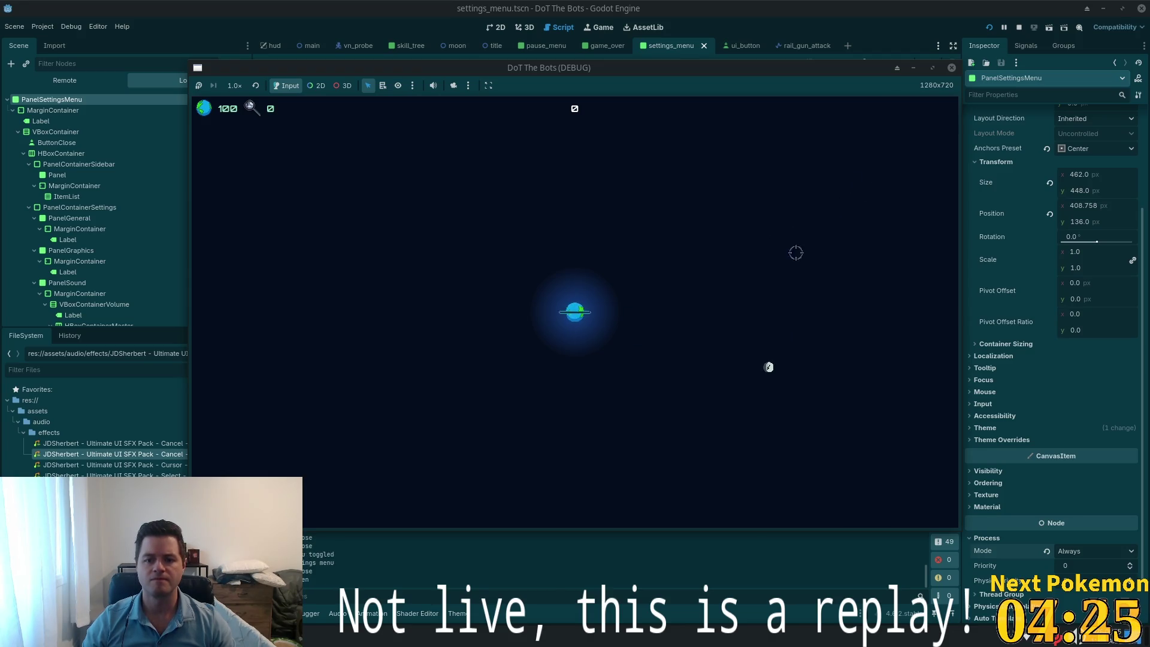
key("Escape")
left_click(602, 359)
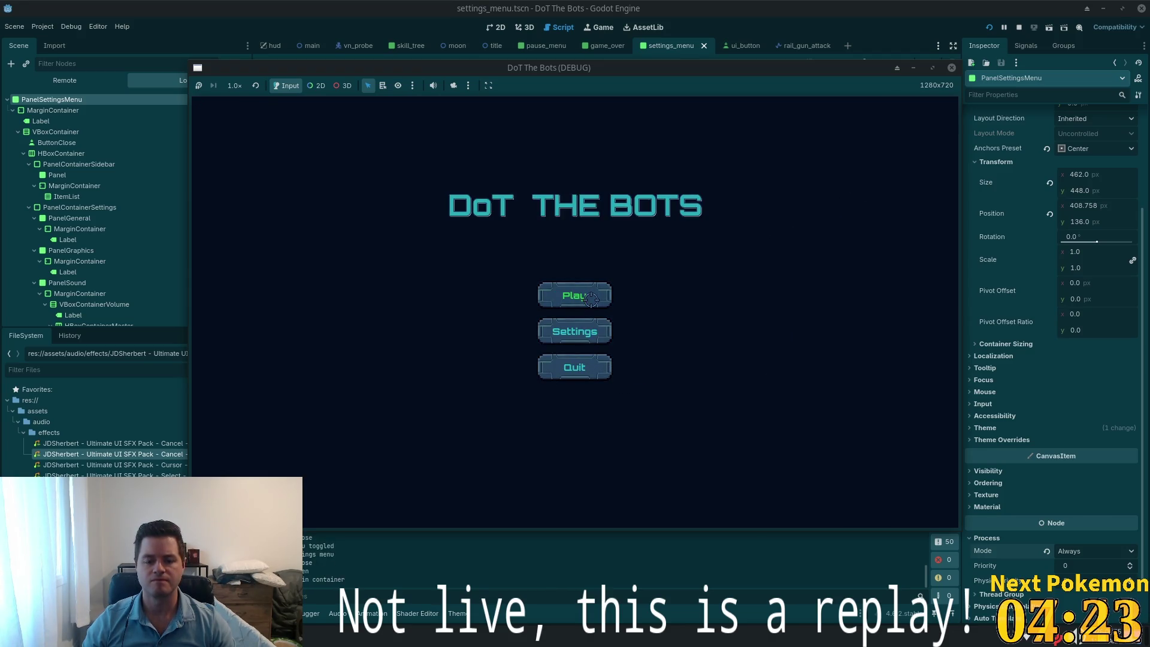
left_click(590, 327)
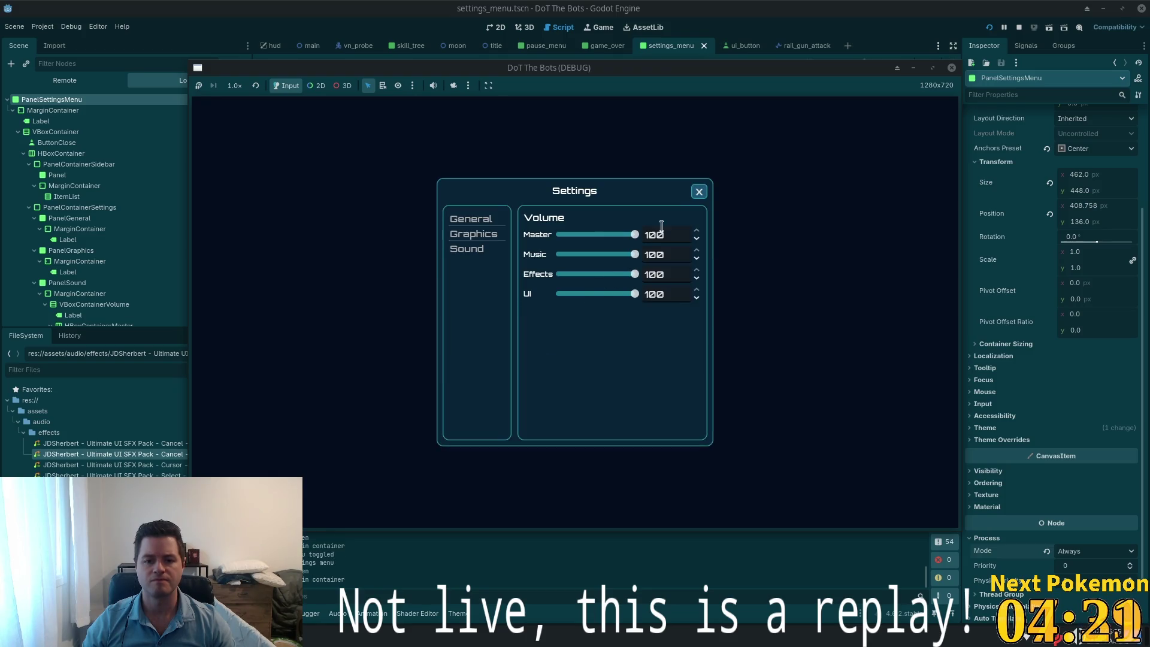
left_click(707, 192)
Start a game, pause, quit to the title, and close the game window
left_click(572, 293)
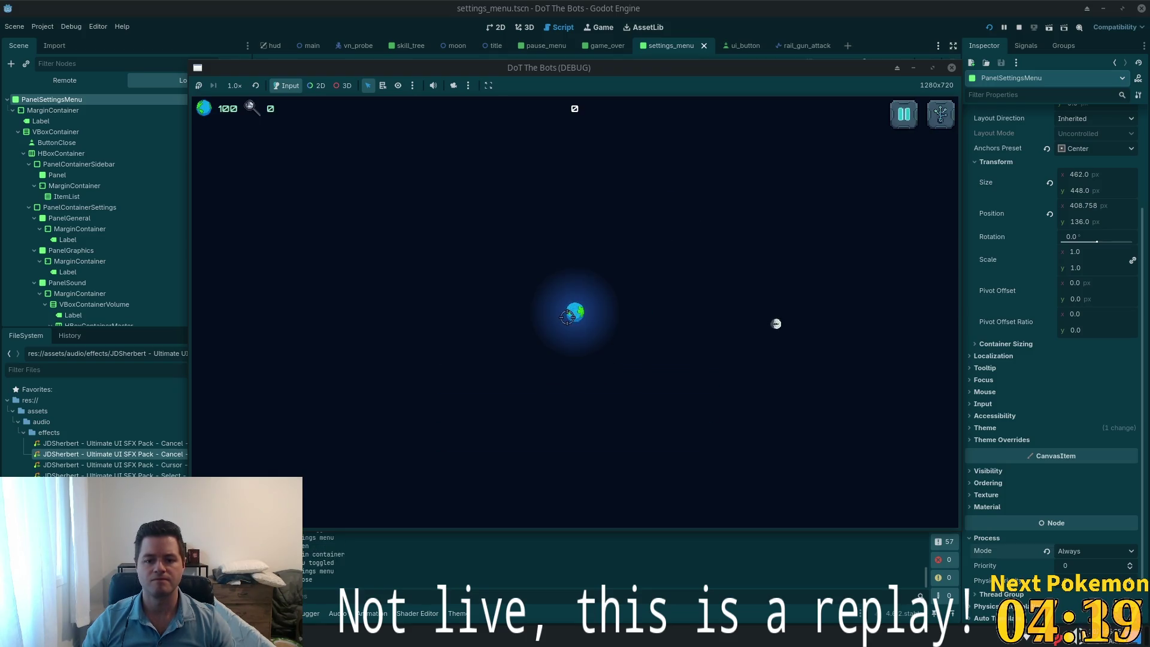
left_click(898, 113)
left_click(599, 353)
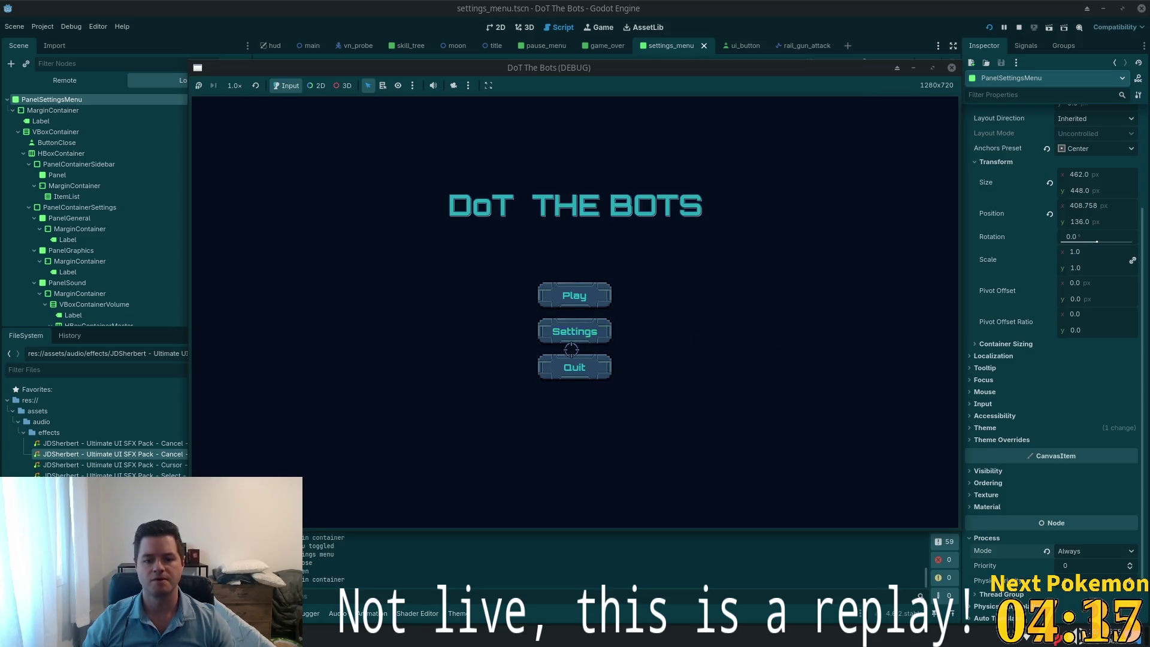
left_click(571, 363)
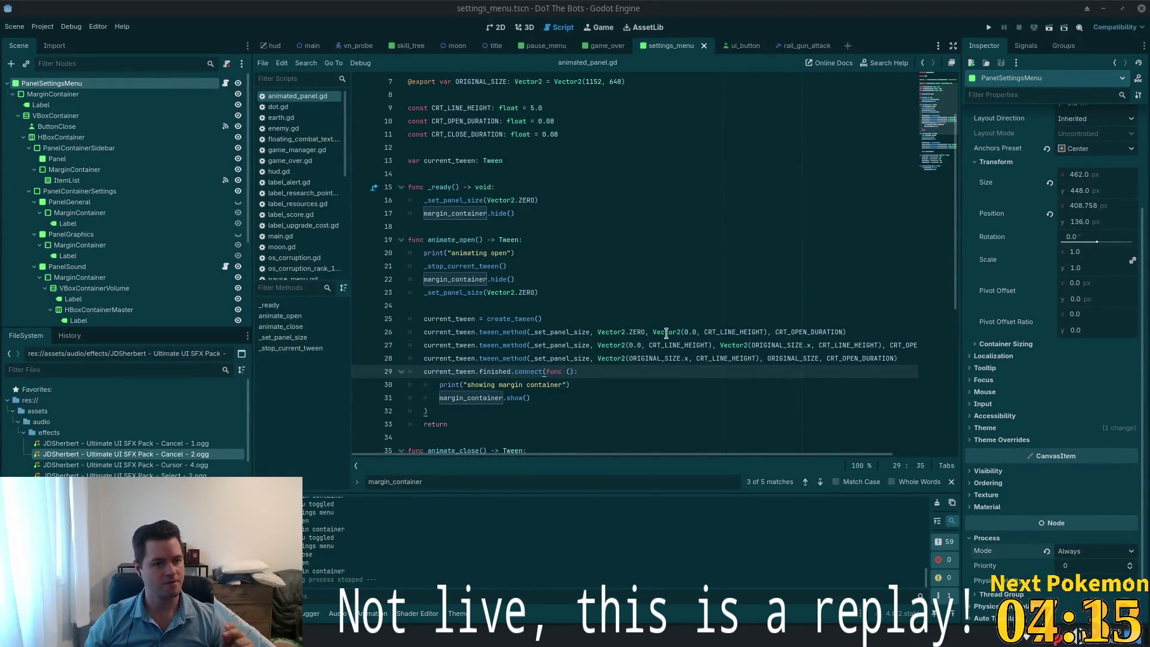
Switch the editor to the 2D workspace to view the peer_player scene
left_click(506, 28)
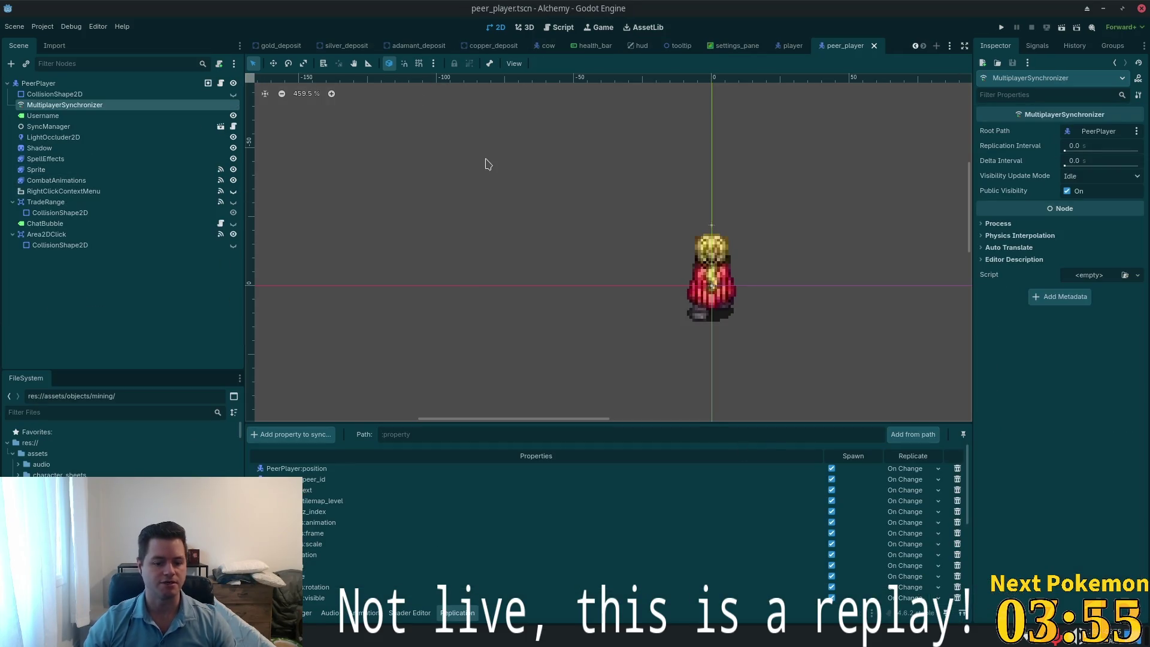
Quick-open settings_pane.gd by searching 'settings' and scroll to its later functions
key("alt+shift+o")
type("se")
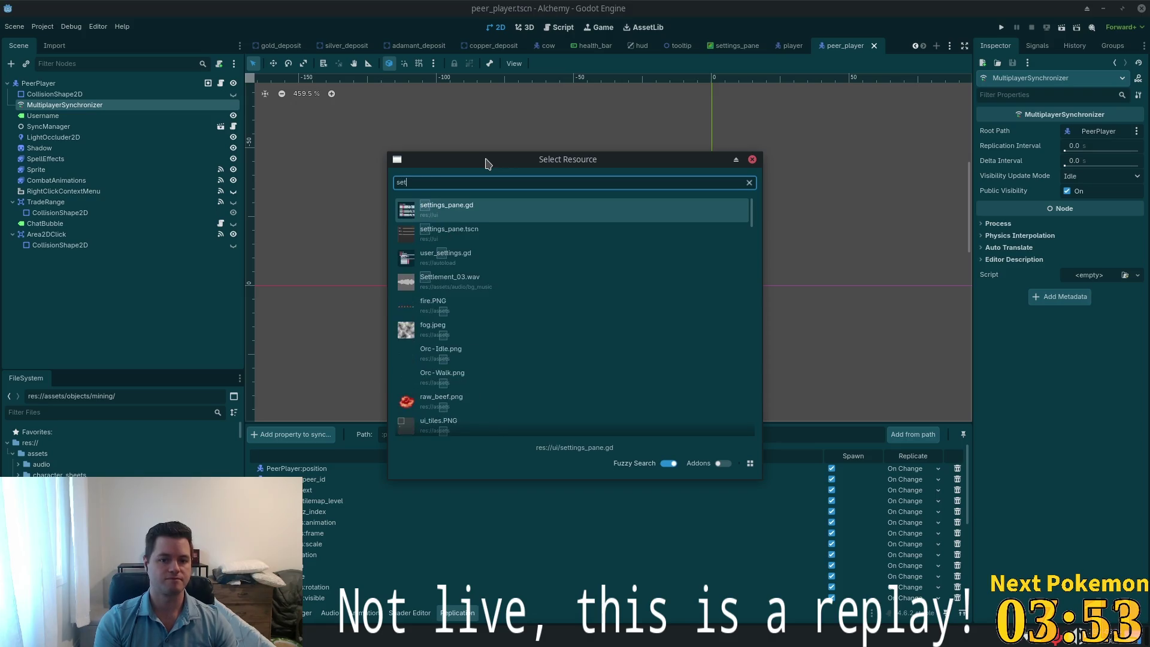
key("BackSpace")
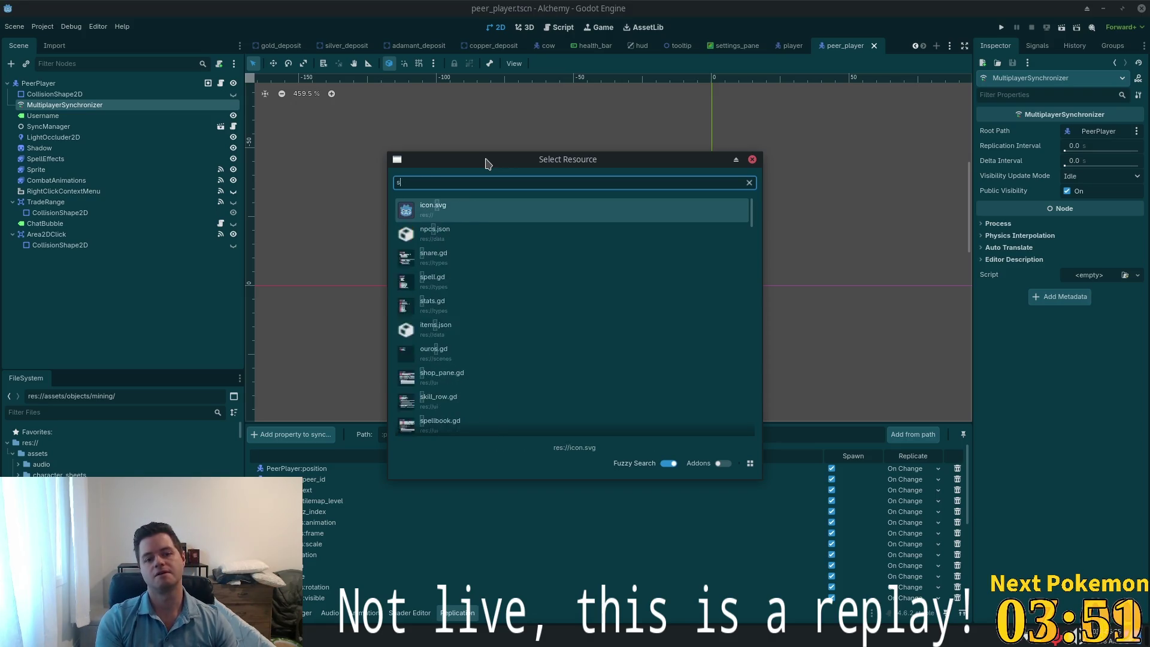
type("oun")
key("BackSpace")
key("BackSpace")
key("BackSpace")
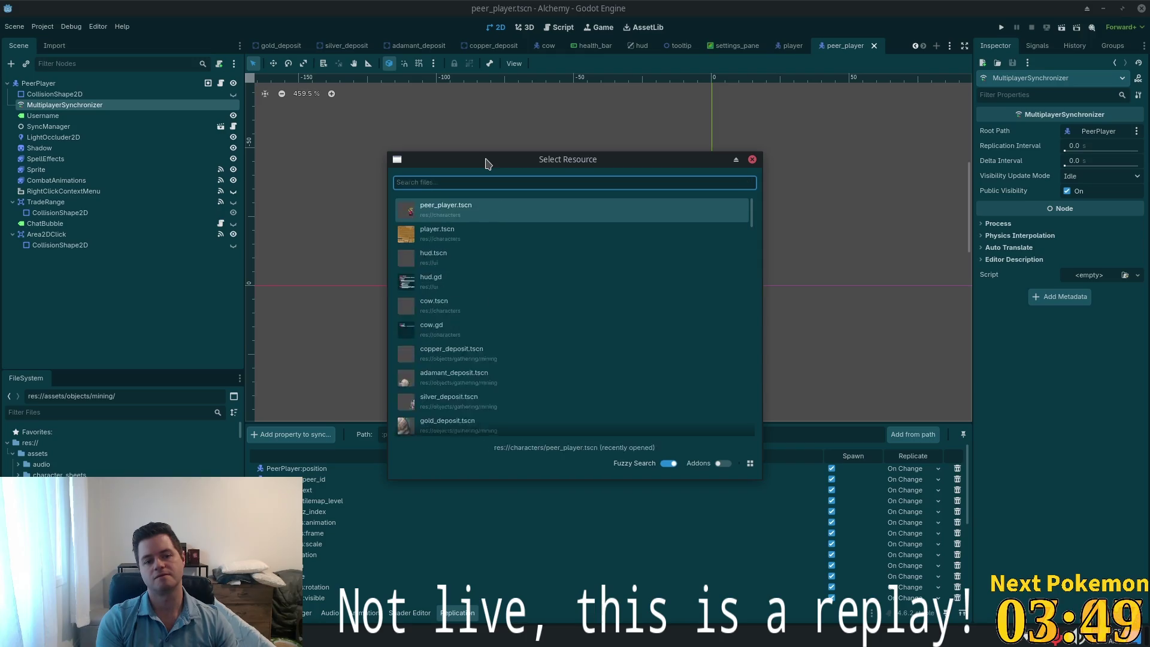
type("ettings")
key("Return")
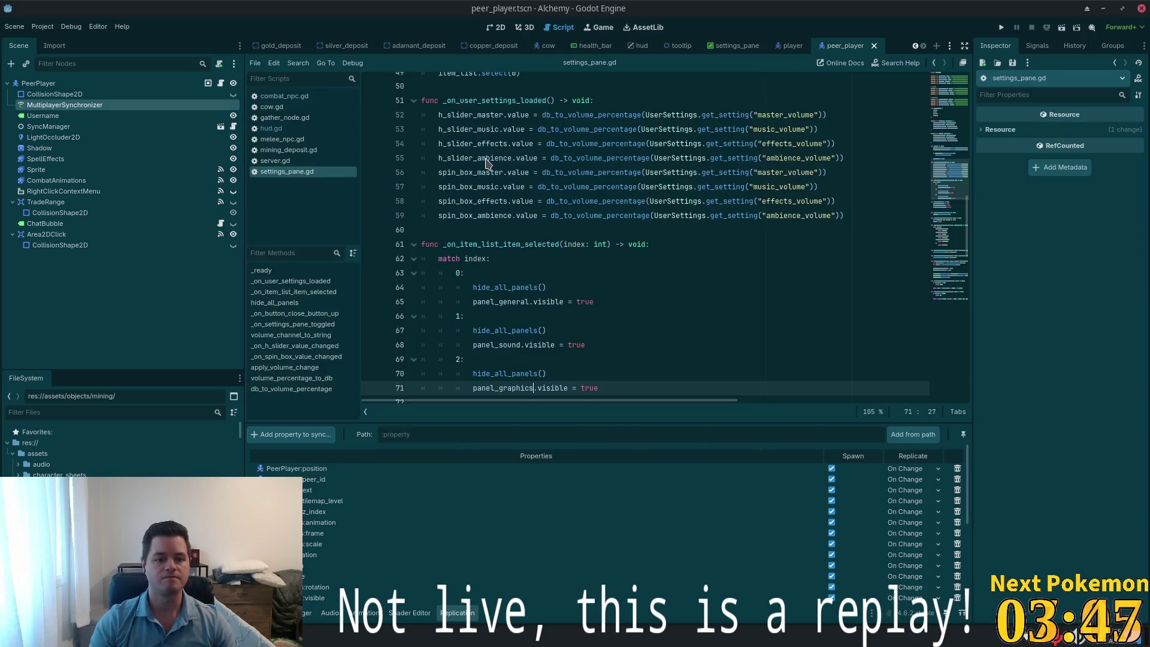
scroll(604, 223, "up", 5)
scroll(604, 224, "up", 10)
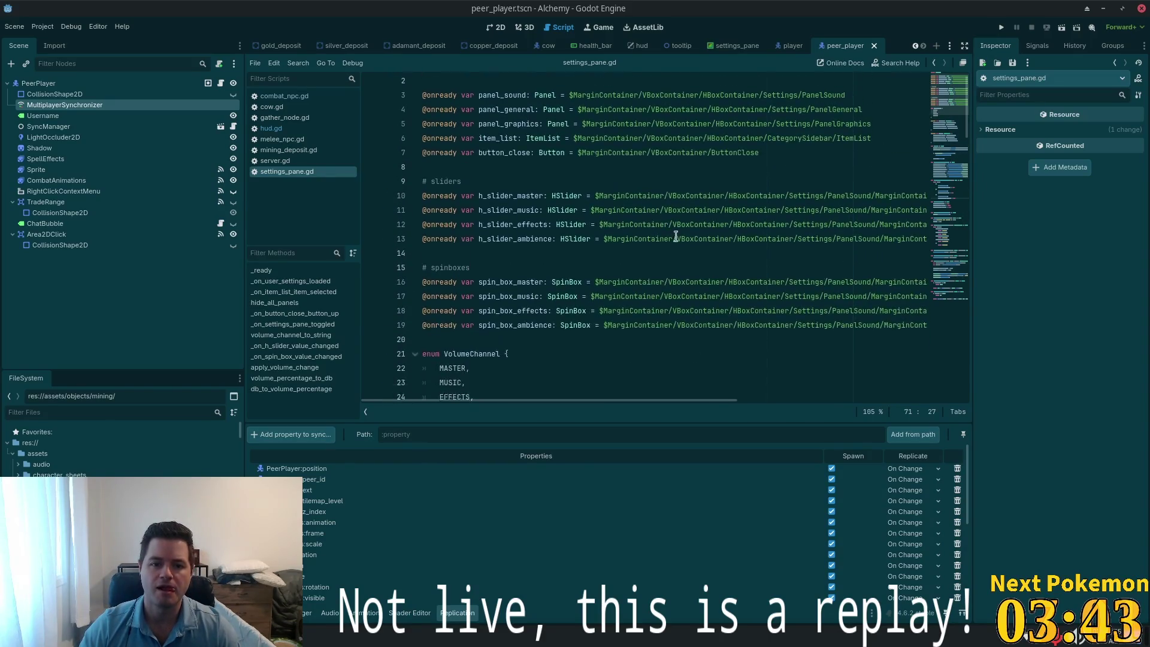
scroll(958, 137, "down", 14)
left_click_drag(955, 178, 959, 301)
Search the script for '_ready' to find the _ready function
left_click(779, 223)
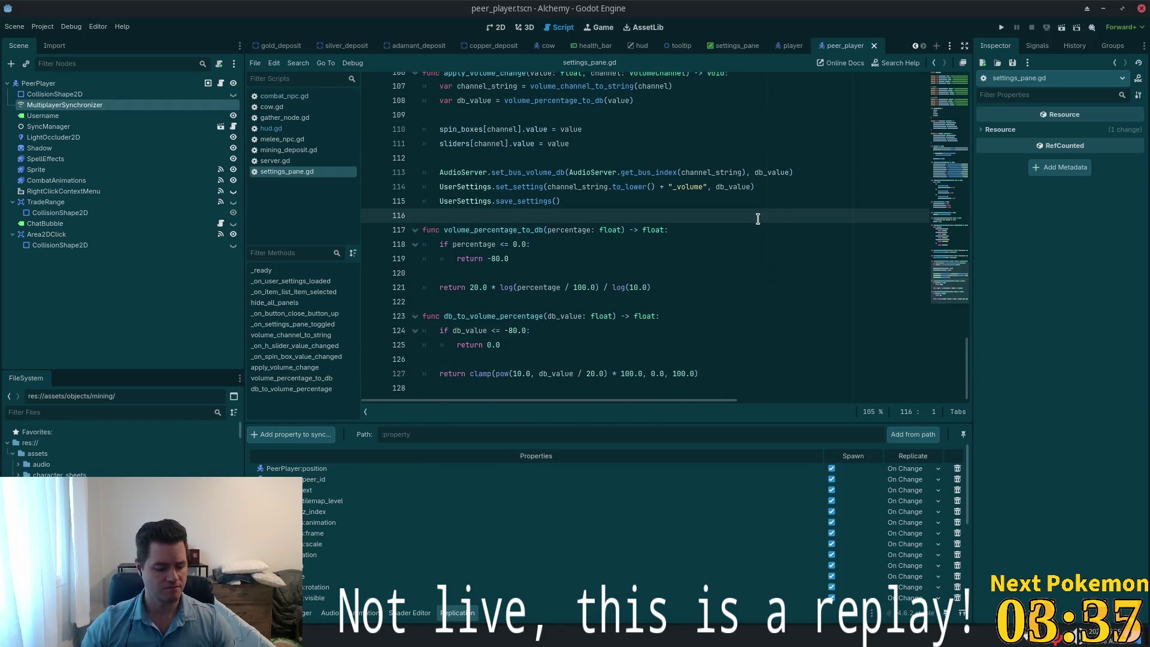
key("ctrl+f")
type("ready")
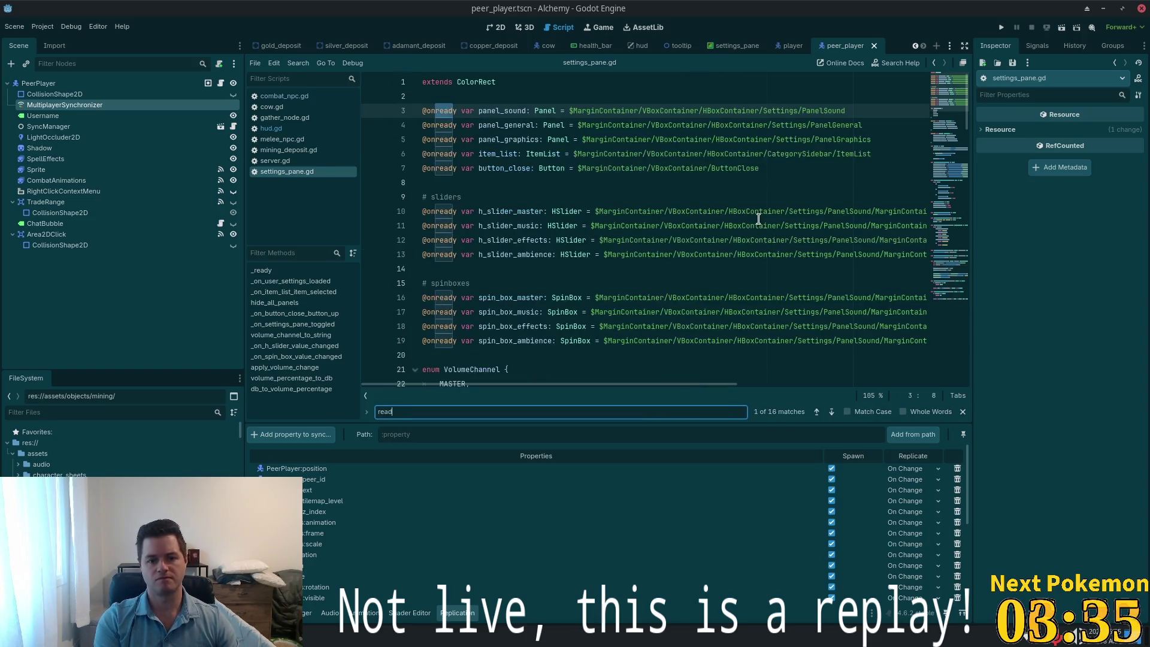
key("Return")
key("Return")
key("Return")
key("Return")
key("Return")
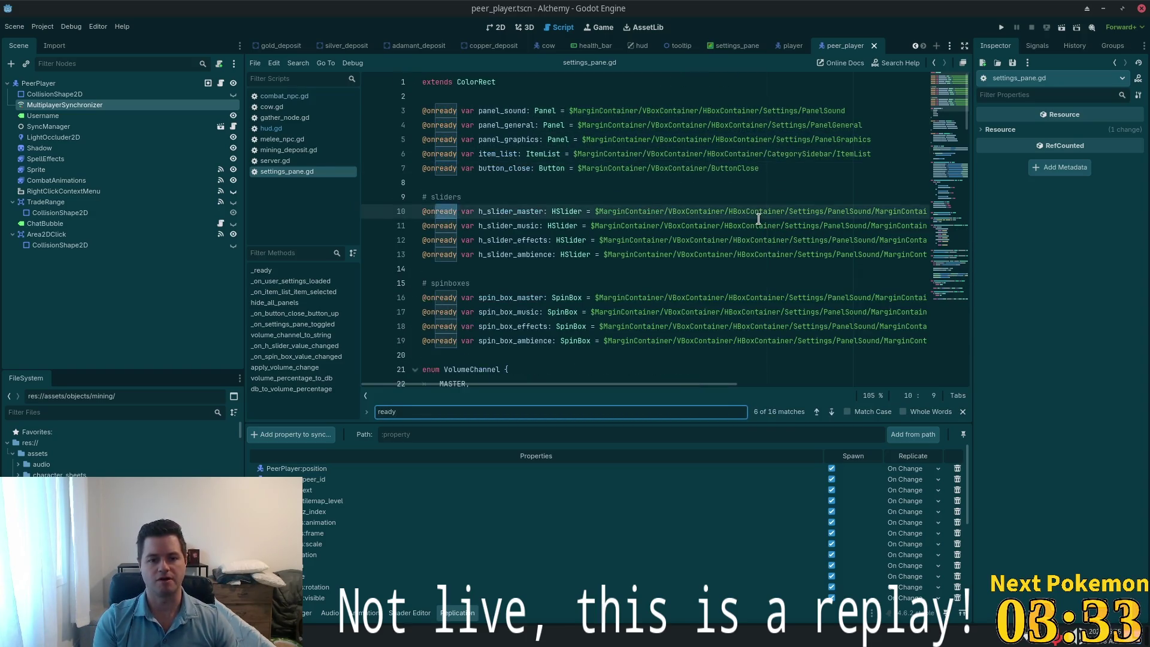
key("Home")
type("_")
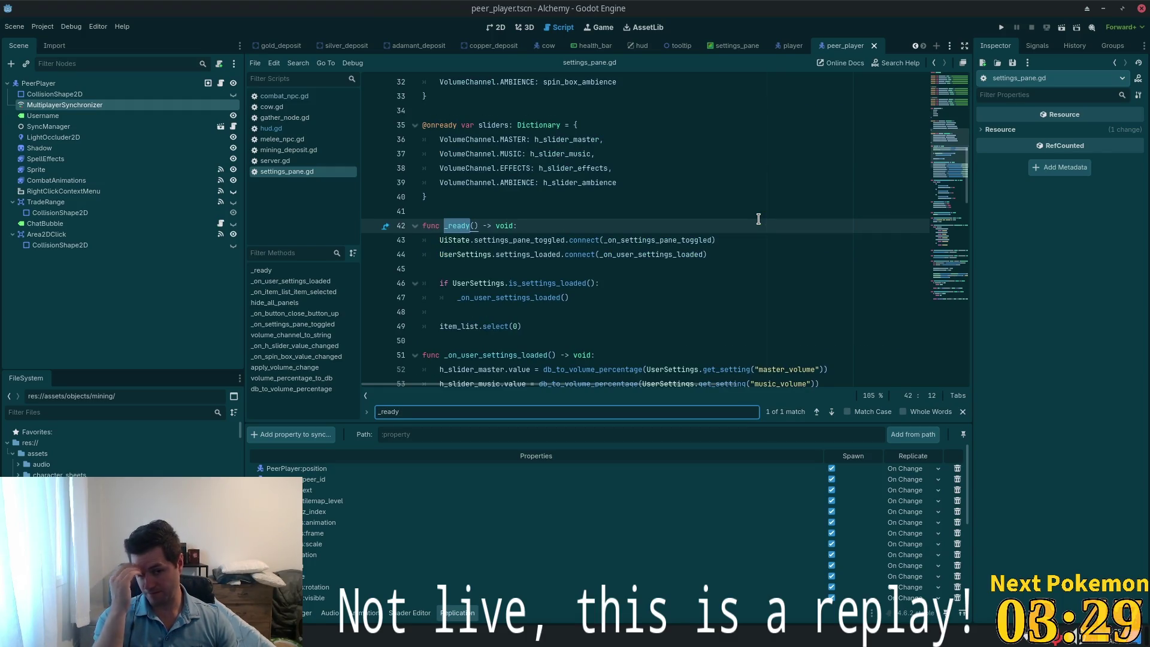
Select the settings_loaded signal and UserSettings on line 46, and place the caret on line 51
double_click(498, 255)
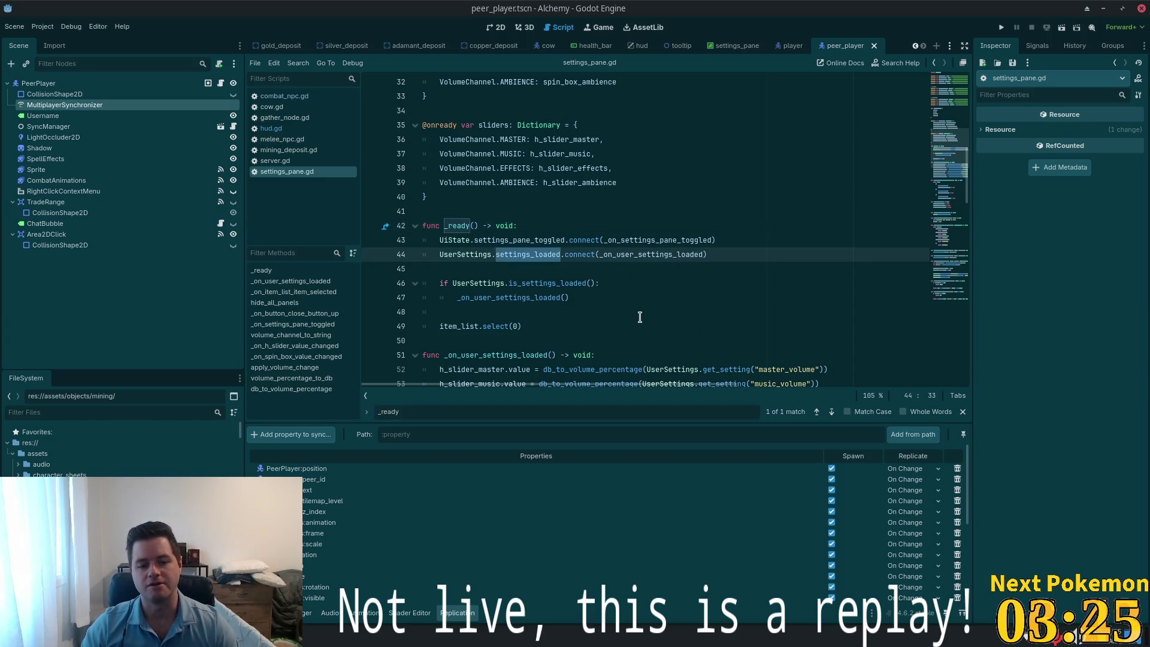
scroll(641, 318, "down", 2)
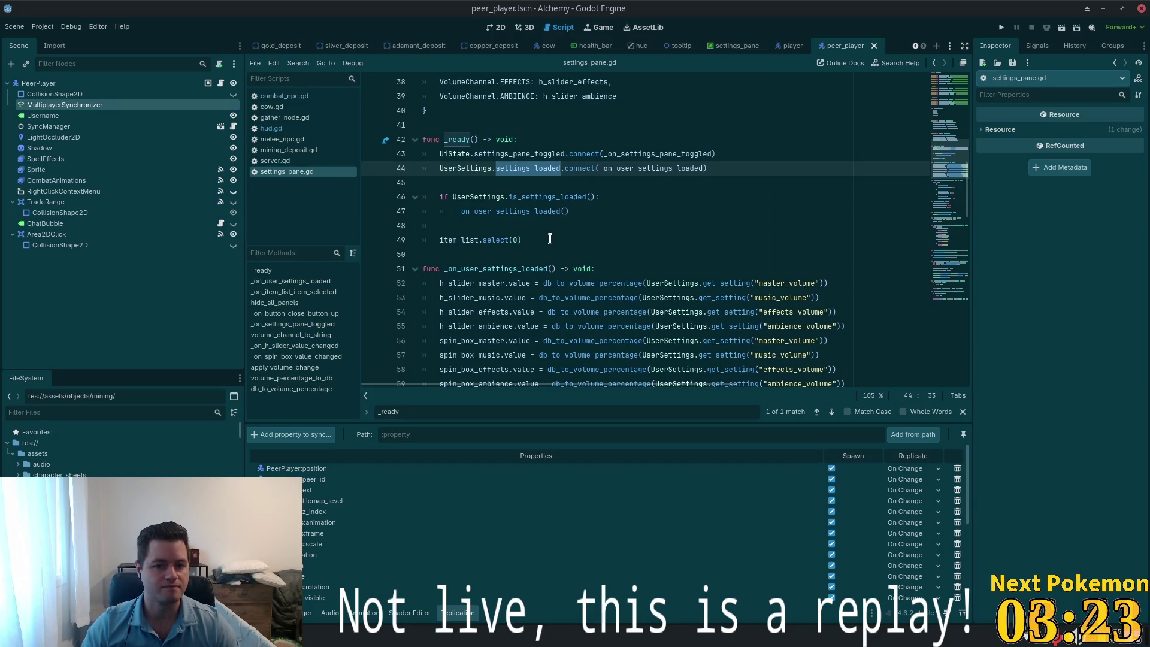
double_click(500, 197)
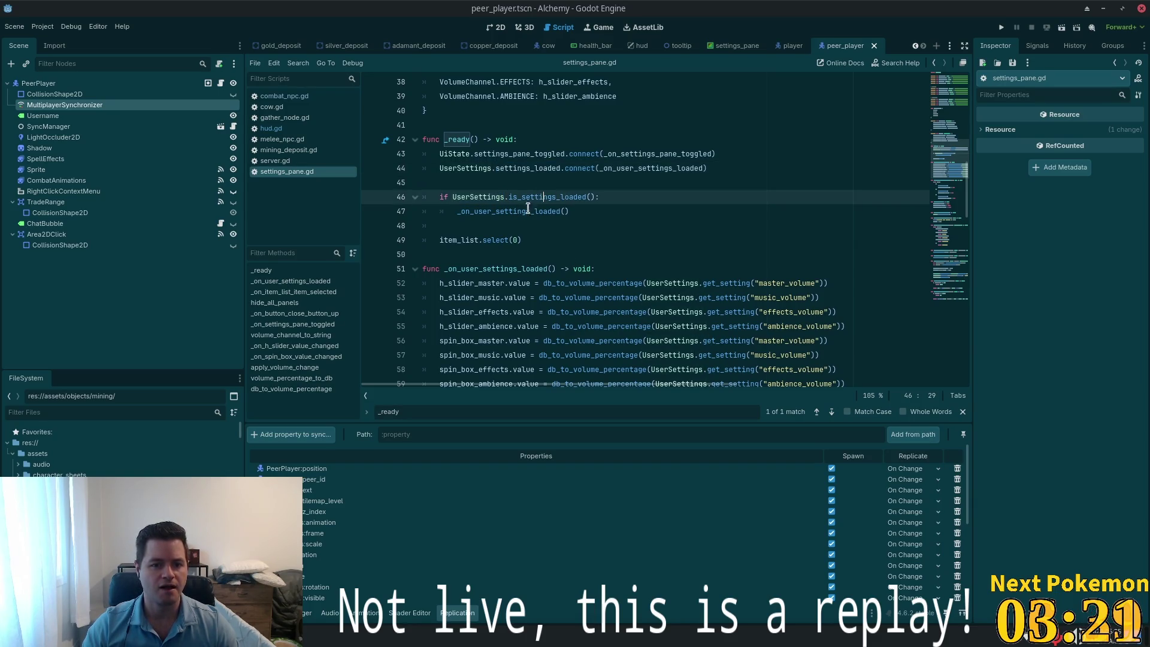
scroll(529, 215, "down", 1)
left_click(530, 219)
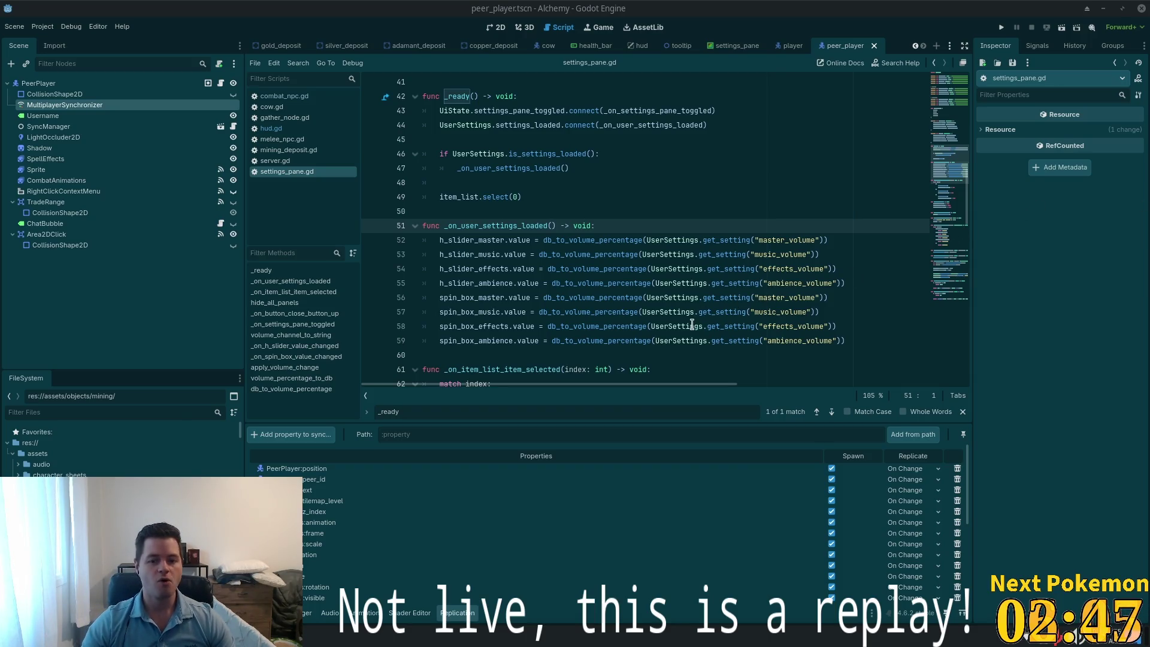
Jump from line 52 to the db_to_volume_percentage definition and select its whole body
scroll(641, 226, "down", 1)
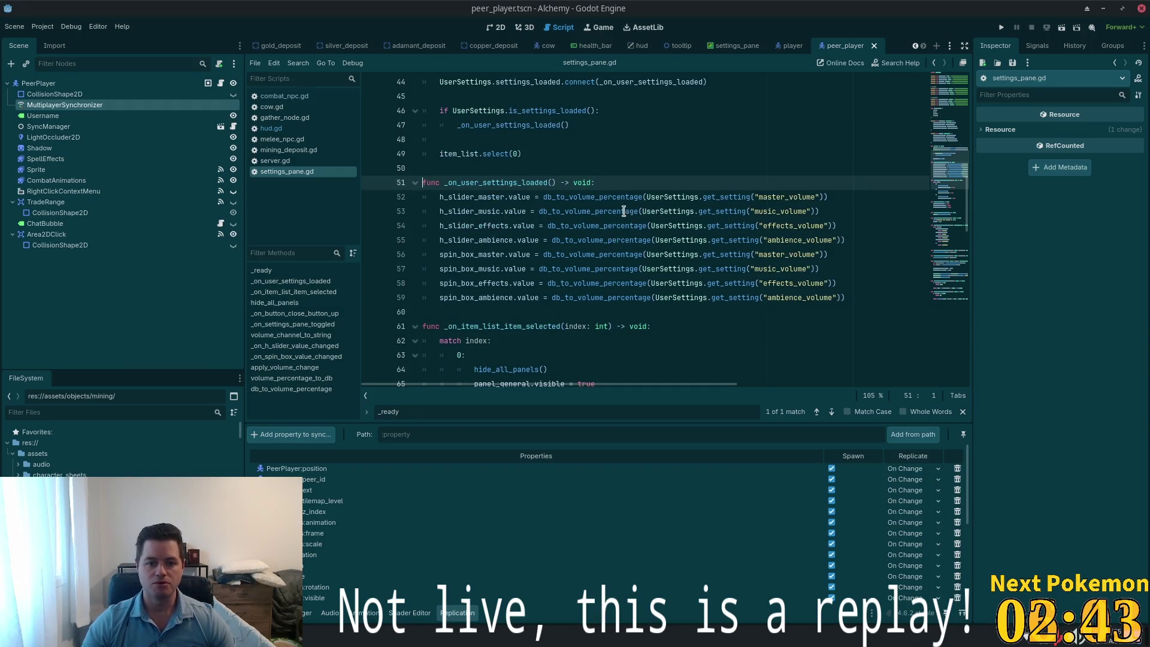
double_click(603, 197)
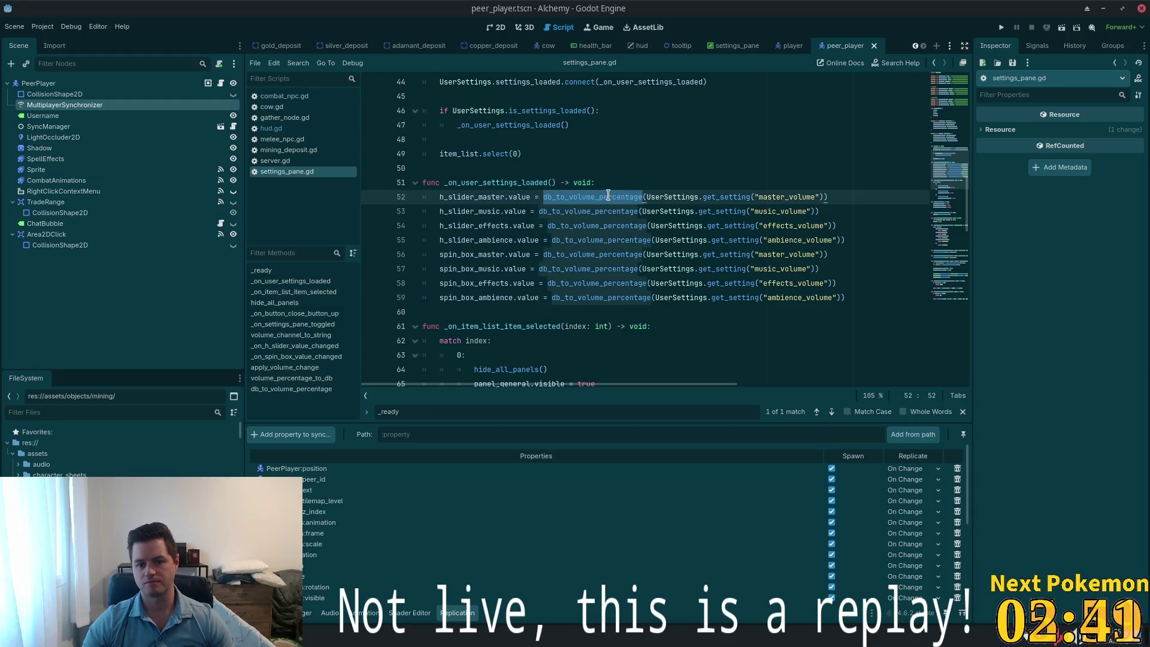
left_click(603, 197, "ctrl")
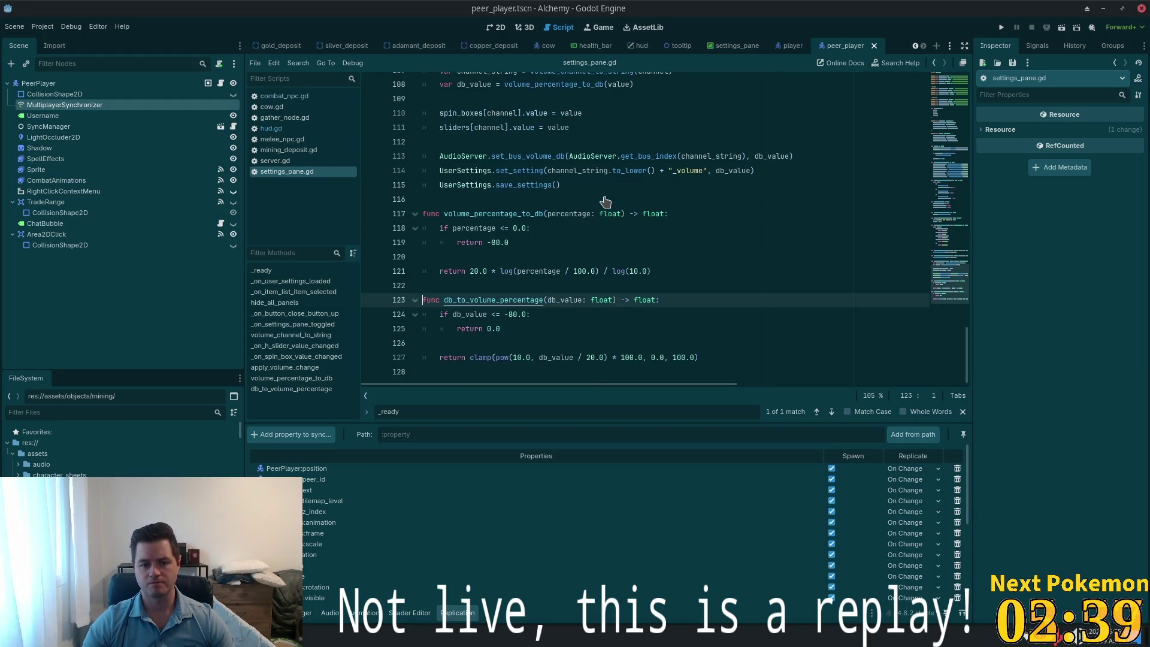
mouse_move(735, 360)
left_mouse_down()
mouse_move(431, 342)
mouse_move(422, 299)
left_mouse_up()
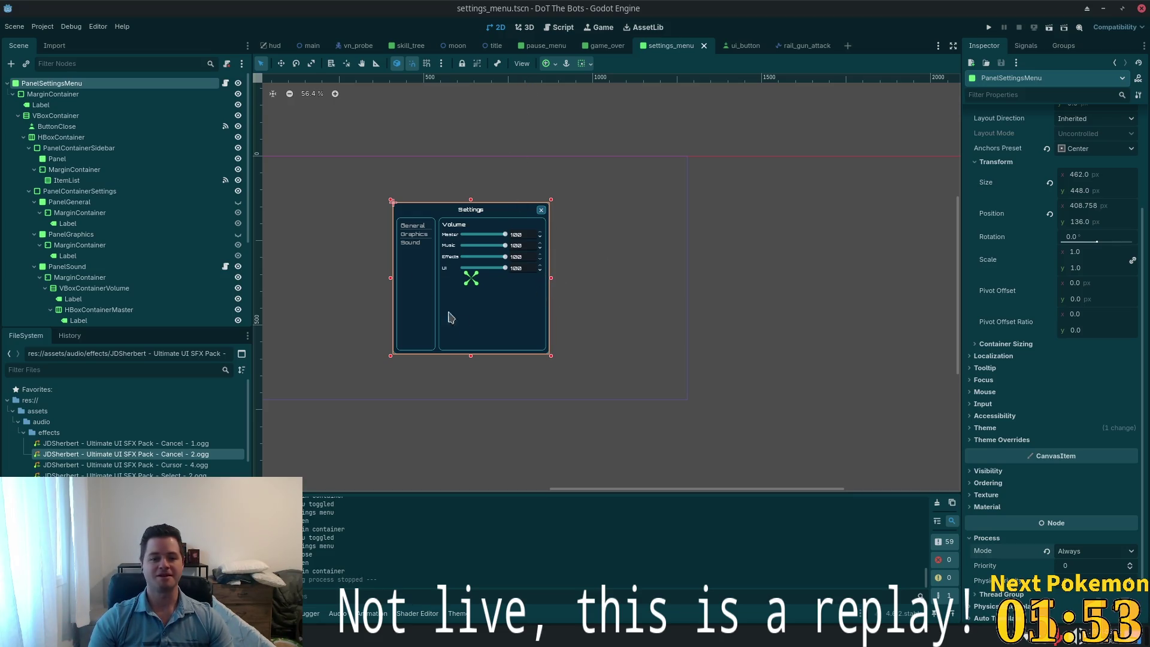
Scroll the settings_menu view to show the Settings panel with its four volume sliders
scroll(327, 330, "up", 2)
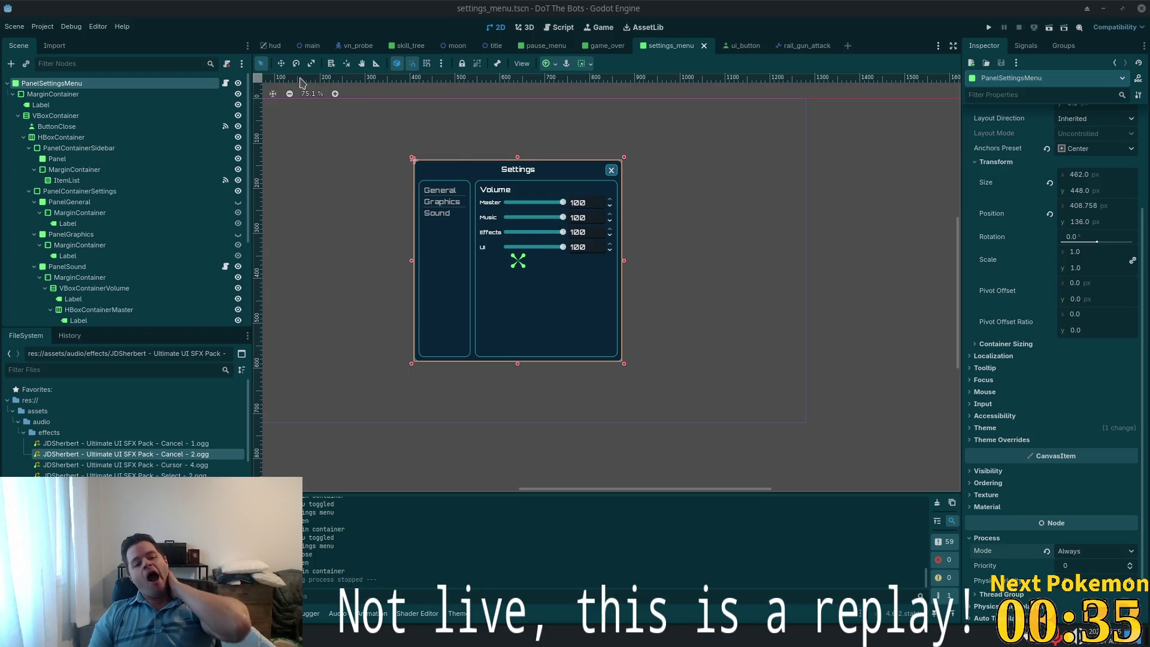
Open settings_menu.gd from PanelSettingsMenu's script icon in the Scene dock
left_click(226, 83)
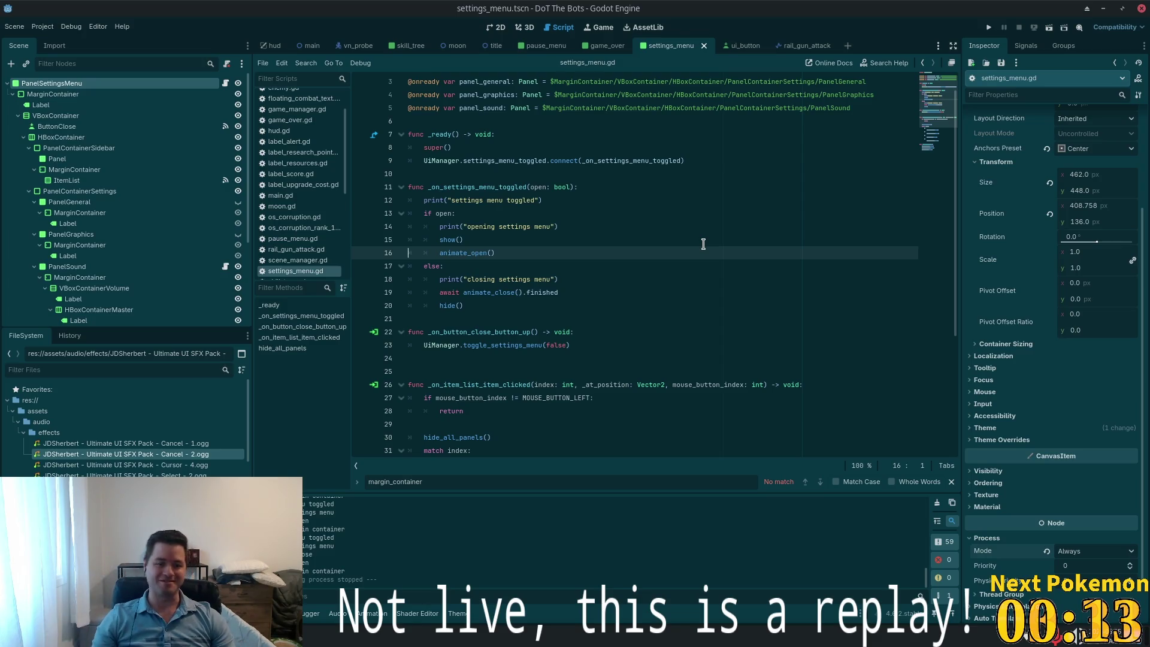
Scroll the Scene dock down and open sound_settings.gd attached to PanelSound
scroll(572, 225, "down", 5)
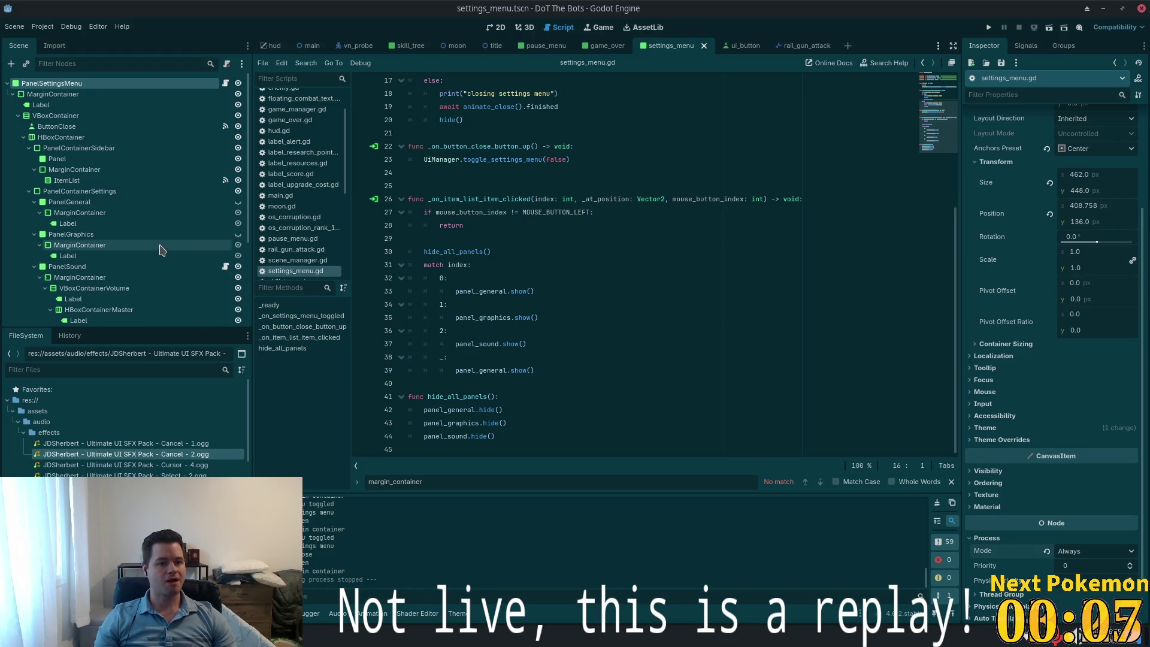
scroll(150, 186, "down", 5)
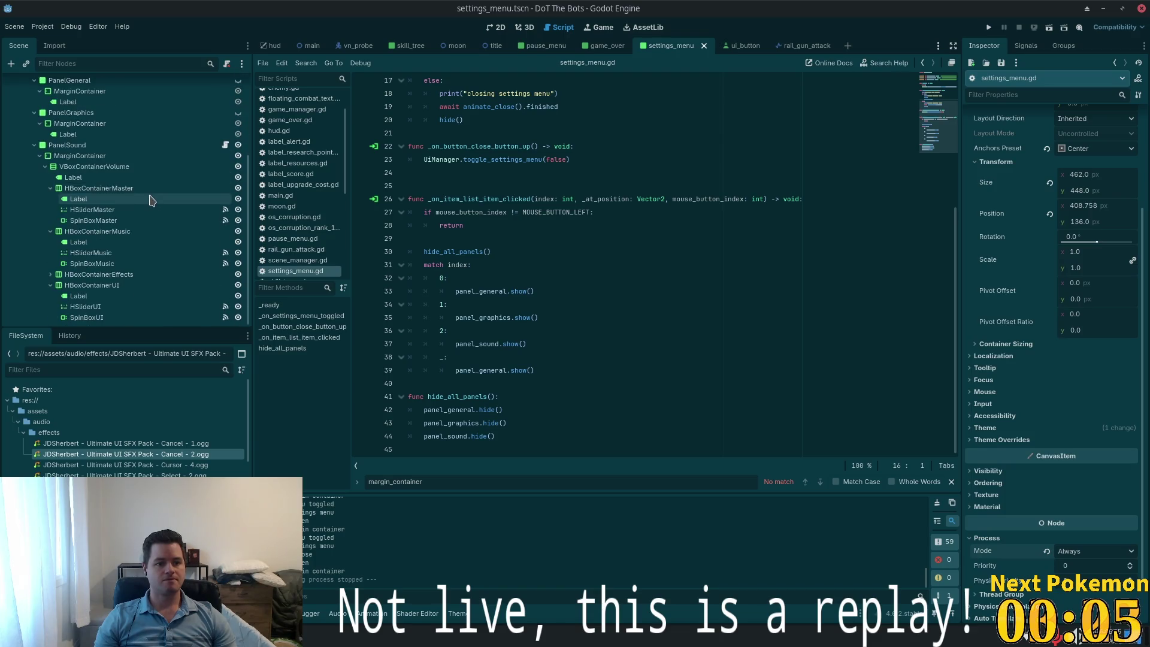
left_click(225, 144)
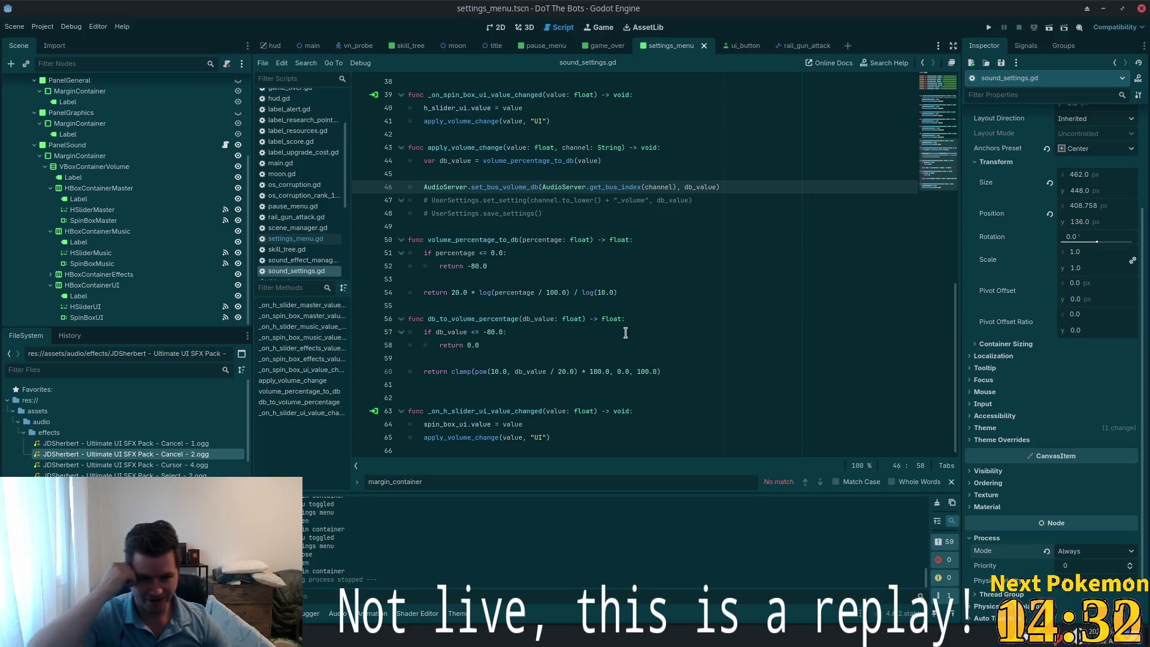
Delete blank line 62 in sound_settings.gd, save, and run the project with F5
left_click(487, 401)
key("BackSpace")
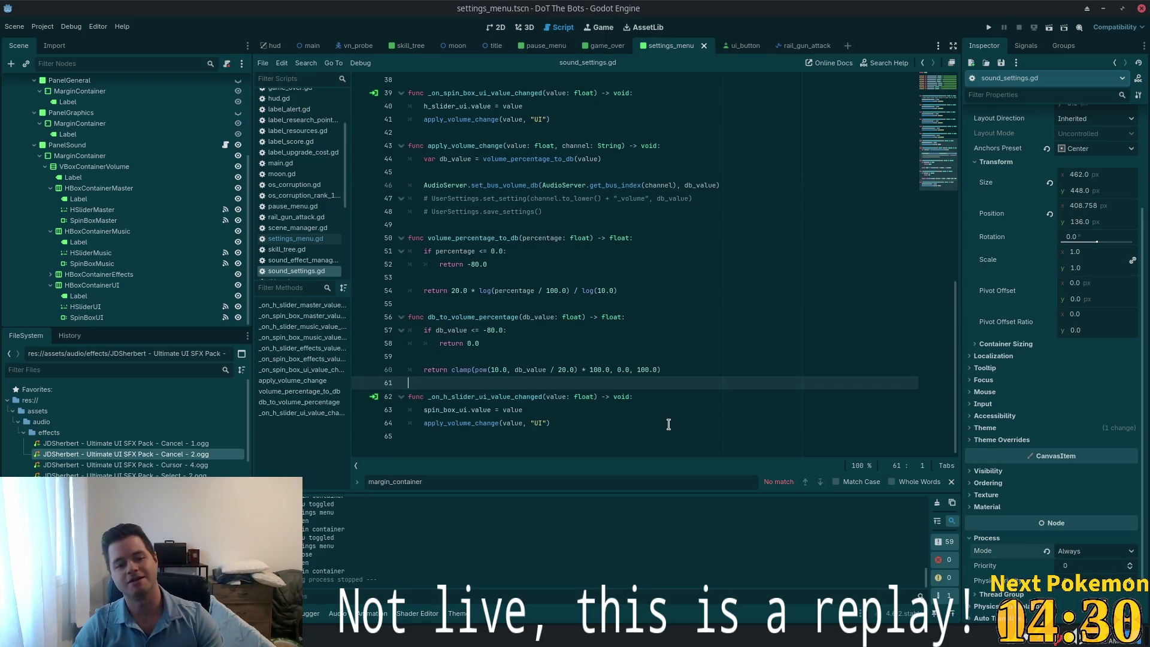
key("ctrl+s")
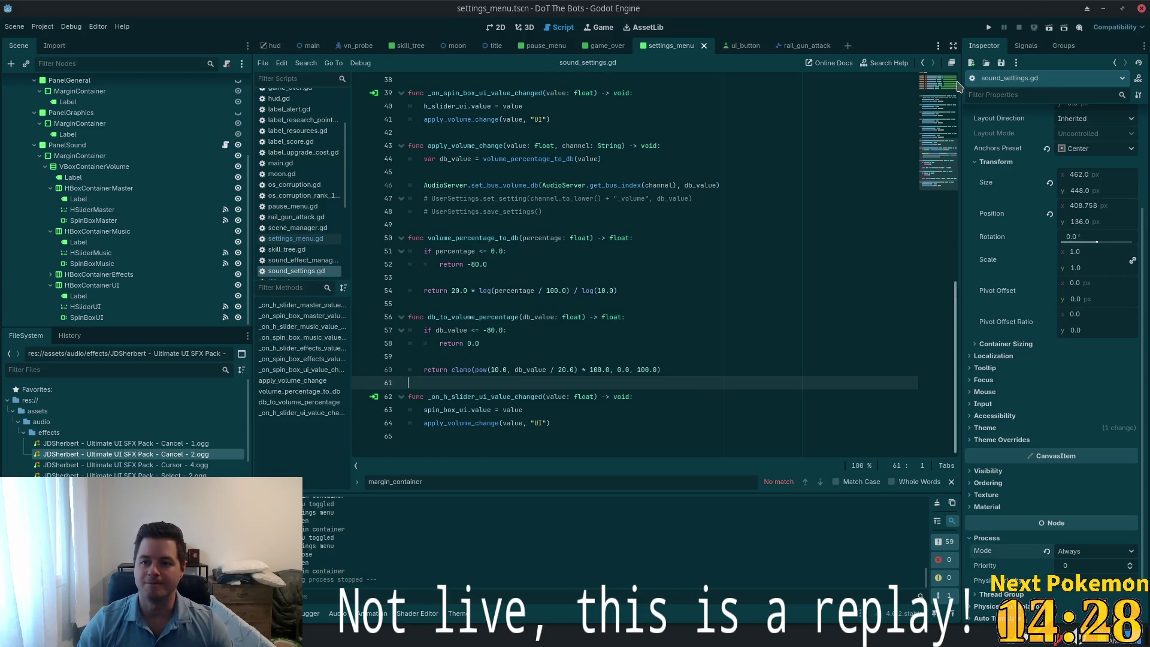
key("F5")
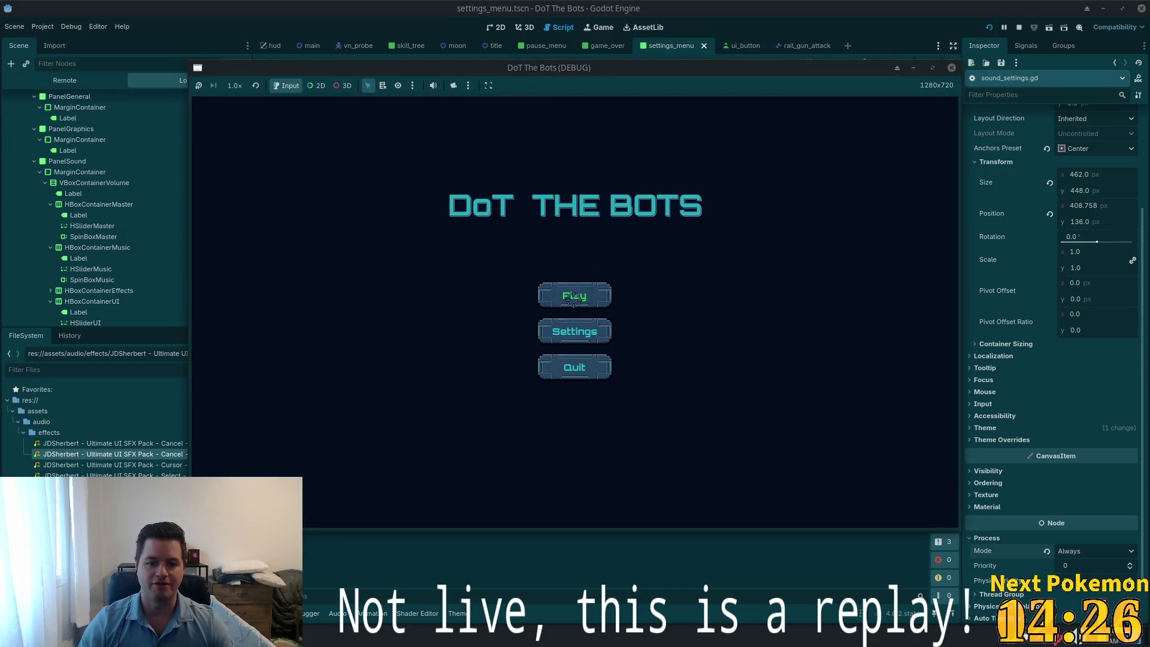
Play briefly, sweep the beam to destroy an enemy, then pause and quit to the title
left_click(573, 297)
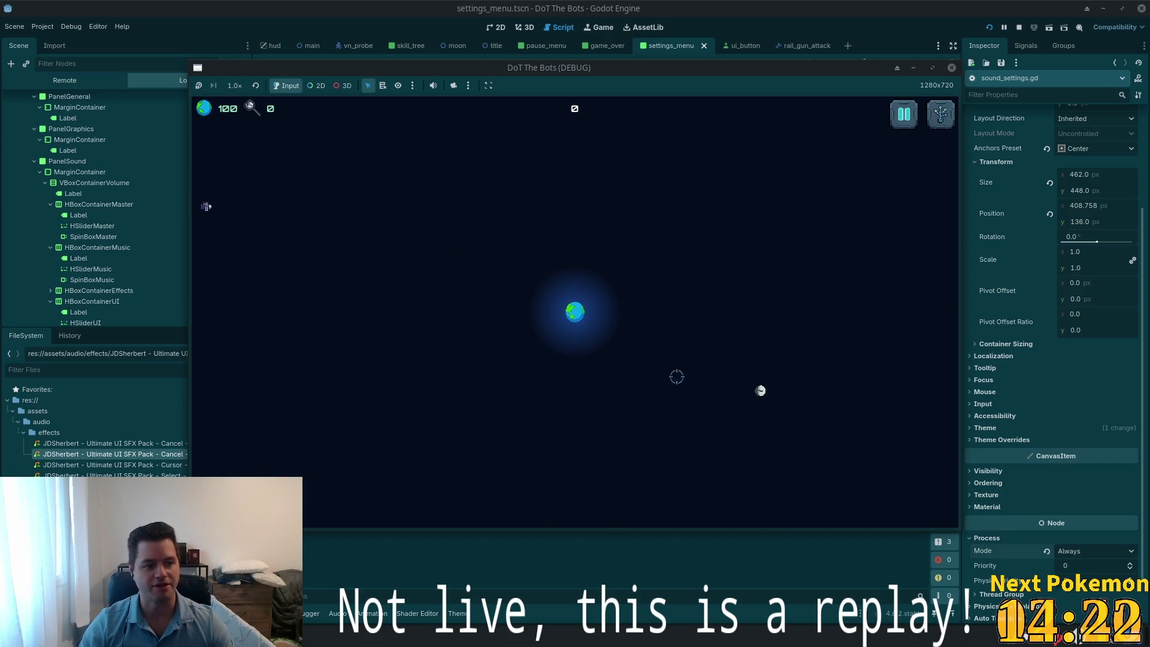
left_click_drag(254, 214, 334, 232)
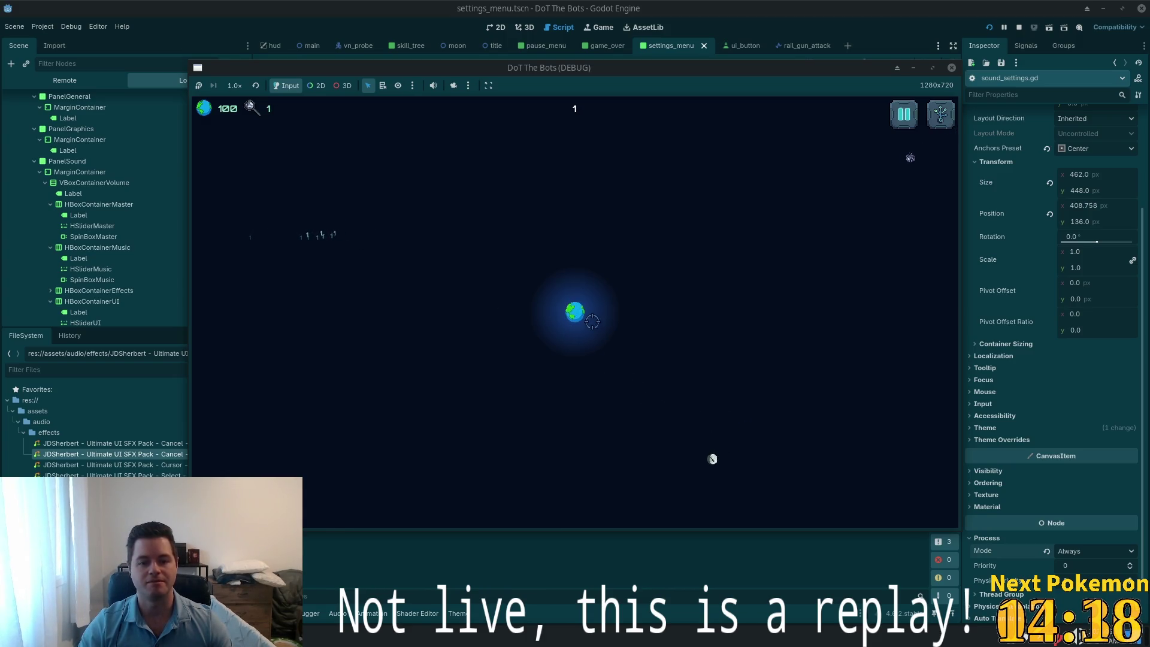
left_click(904, 114)
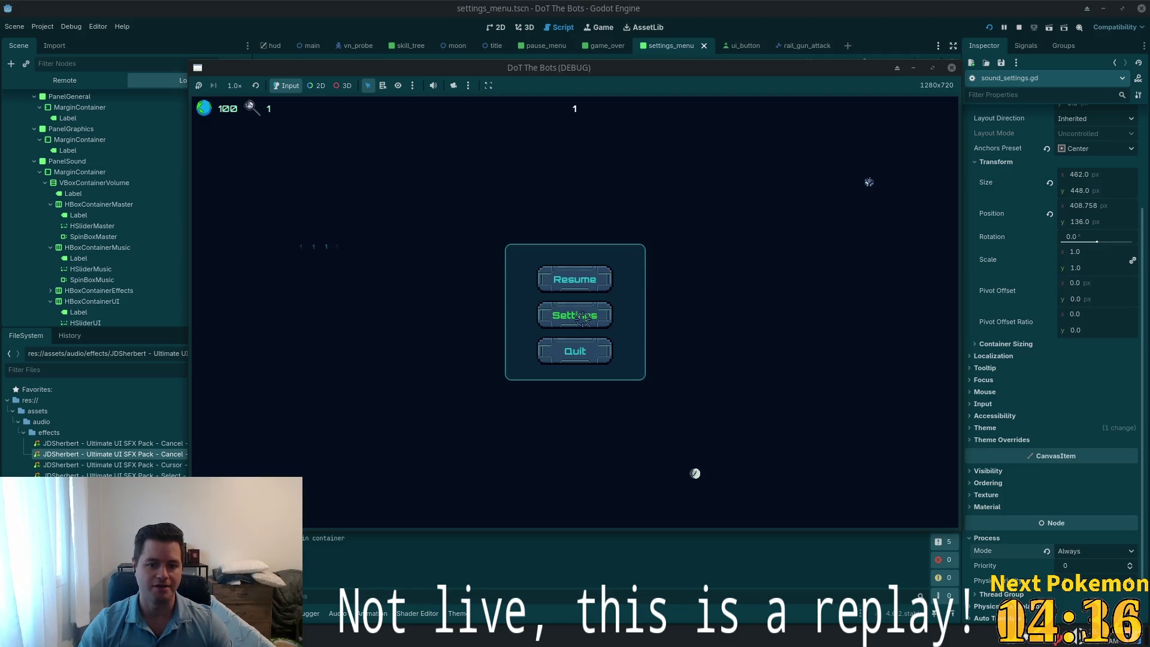
left_click(578, 362)
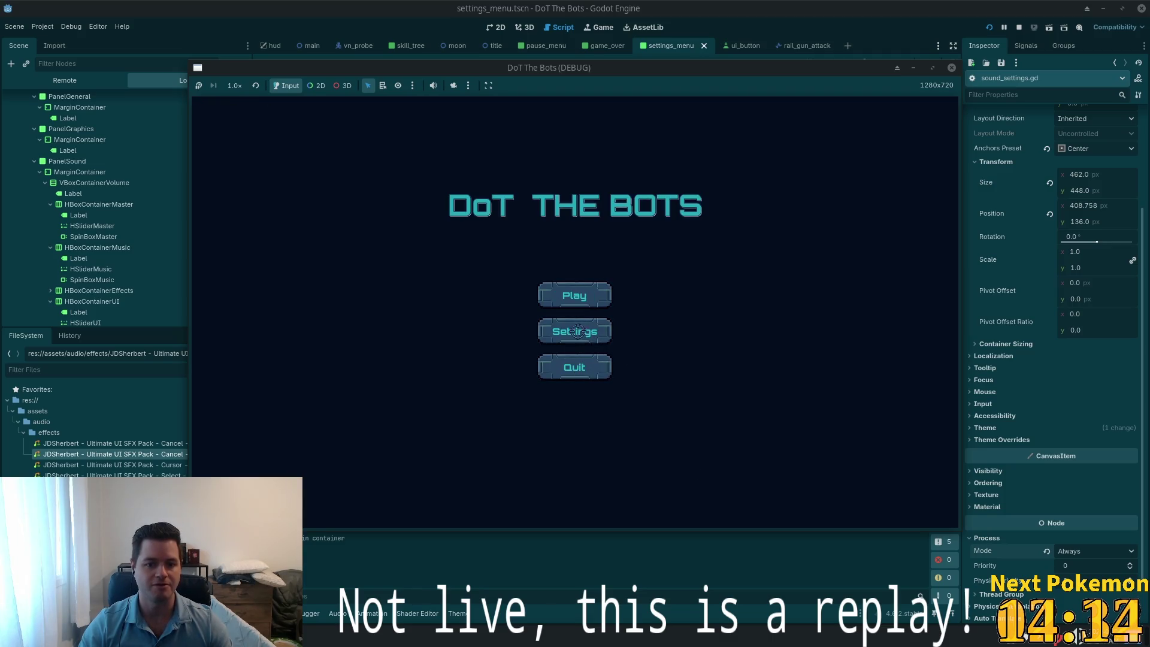
Set the UI volume to 42 in Settings, then close and reopen it to check the value
left_click(578, 331)
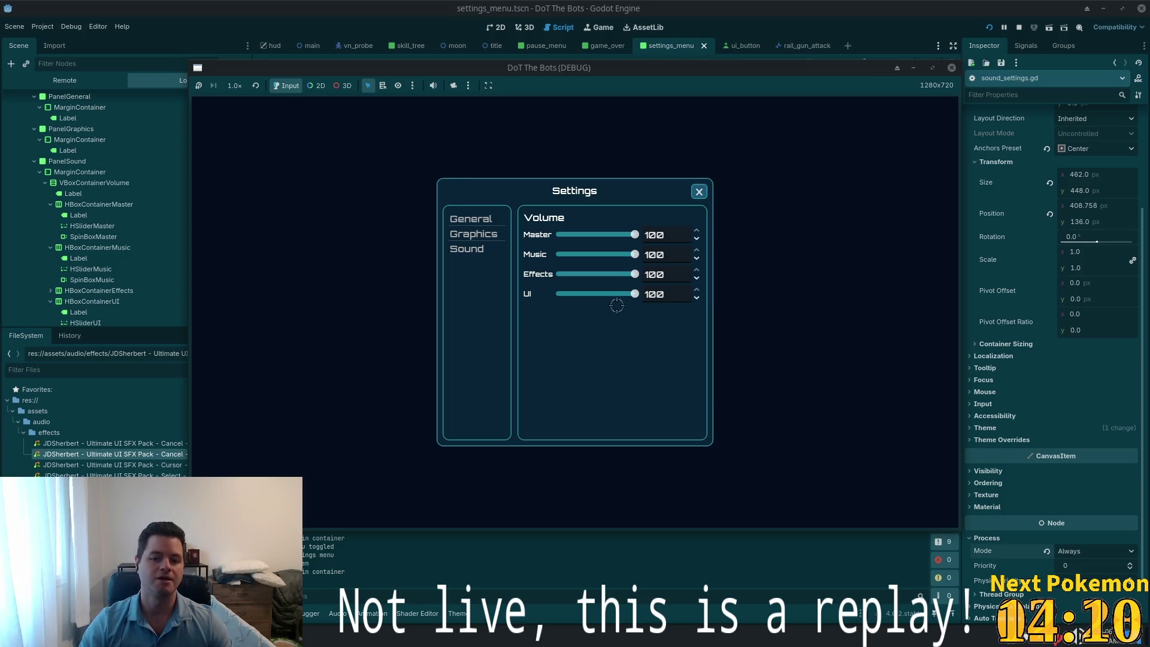
mouse_move(635, 294)
left_mouse_down()
mouse_move(570, 295)
mouse_move(601, 295)
left_mouse_up()
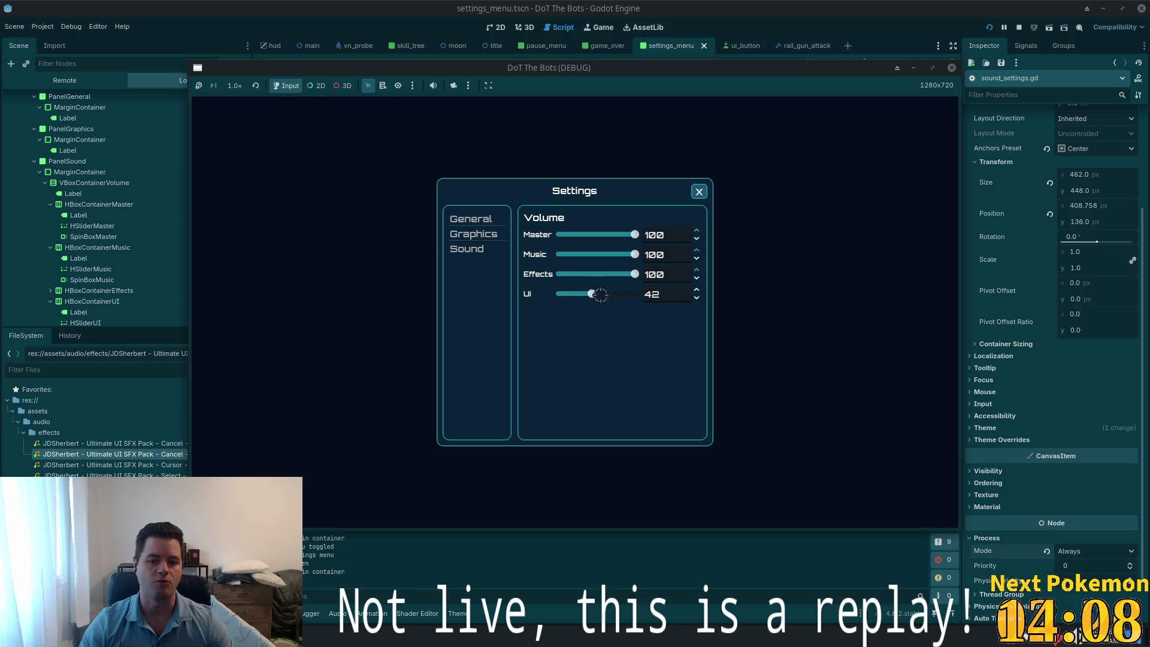
left_click(696, 193)
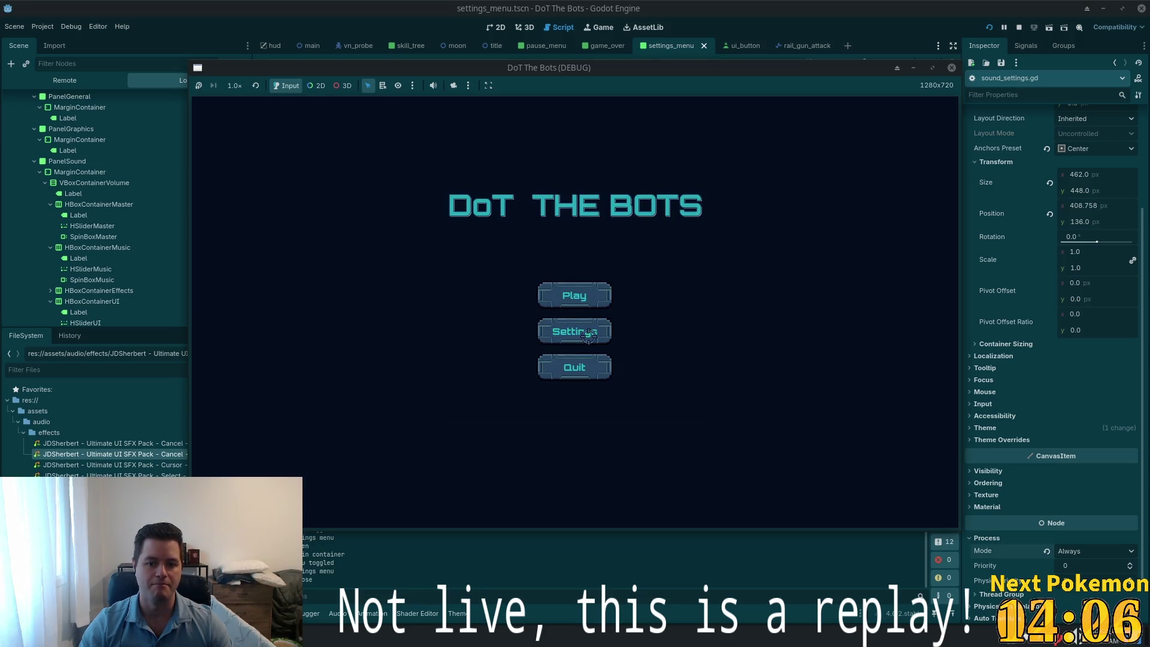
left_click(566, 343)
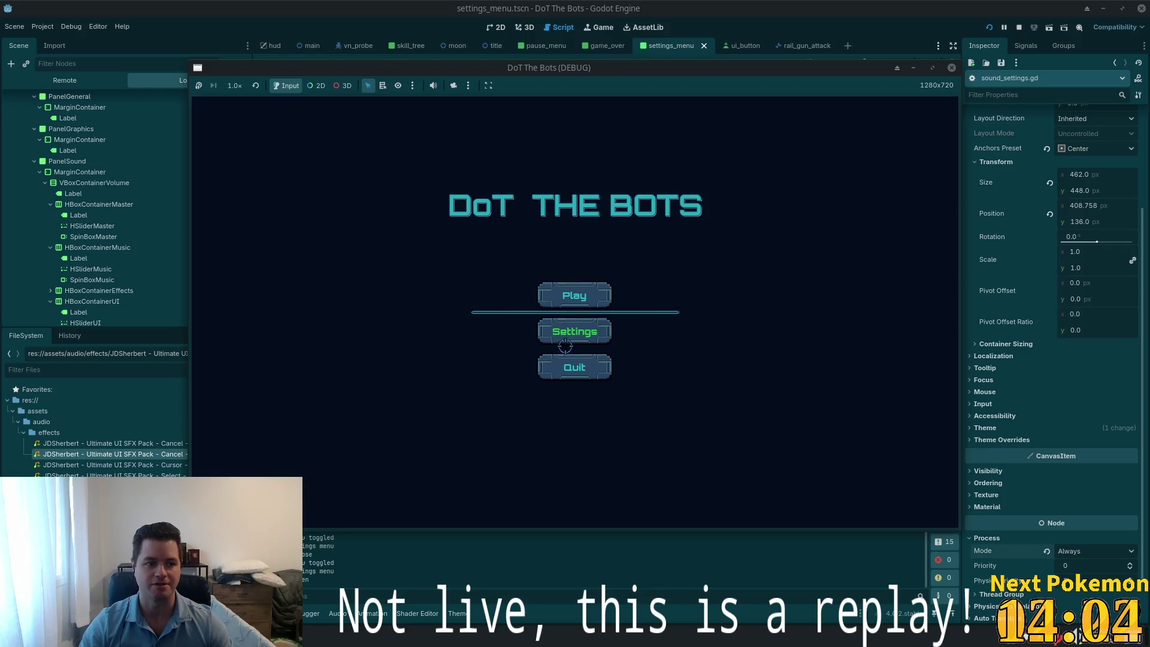
left_click(697, 191)
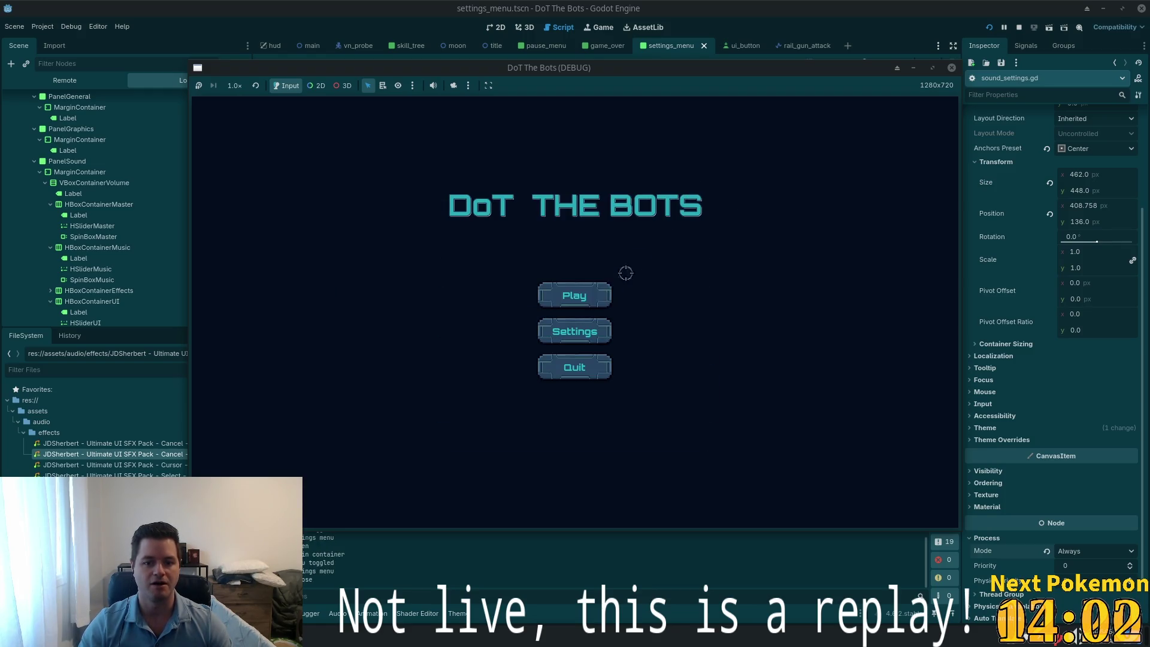
Start a new game, open Settings from the pause menu, then bring the X post browser over the editor
left_click(575, 295)
key("Escape")
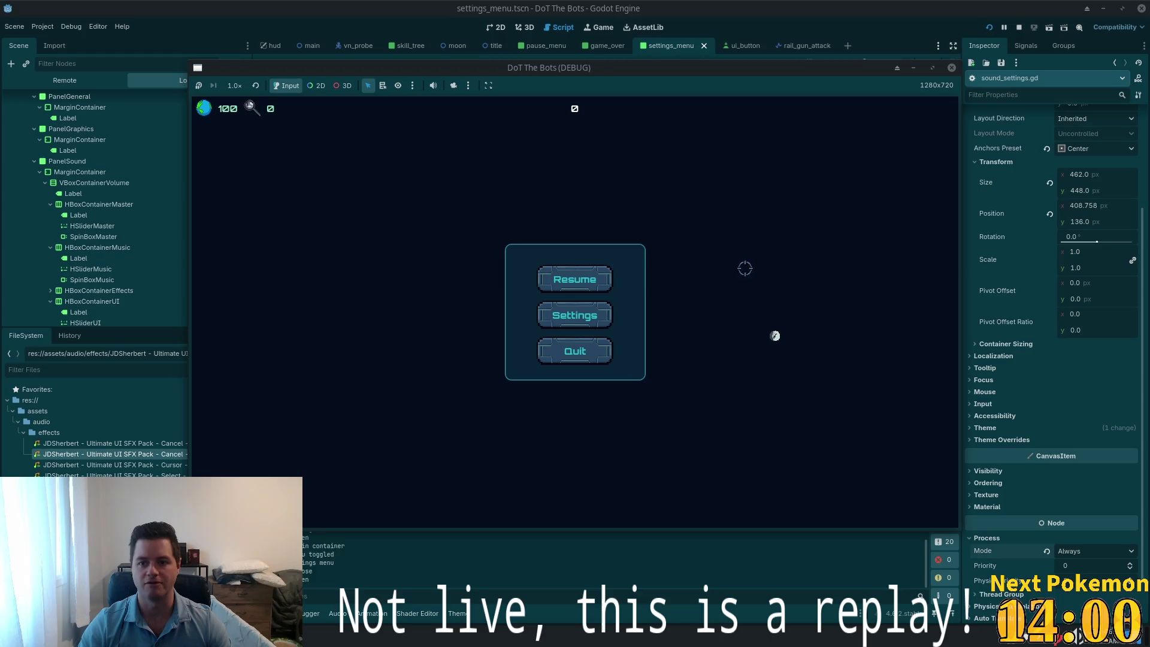
left_click(592, 317)
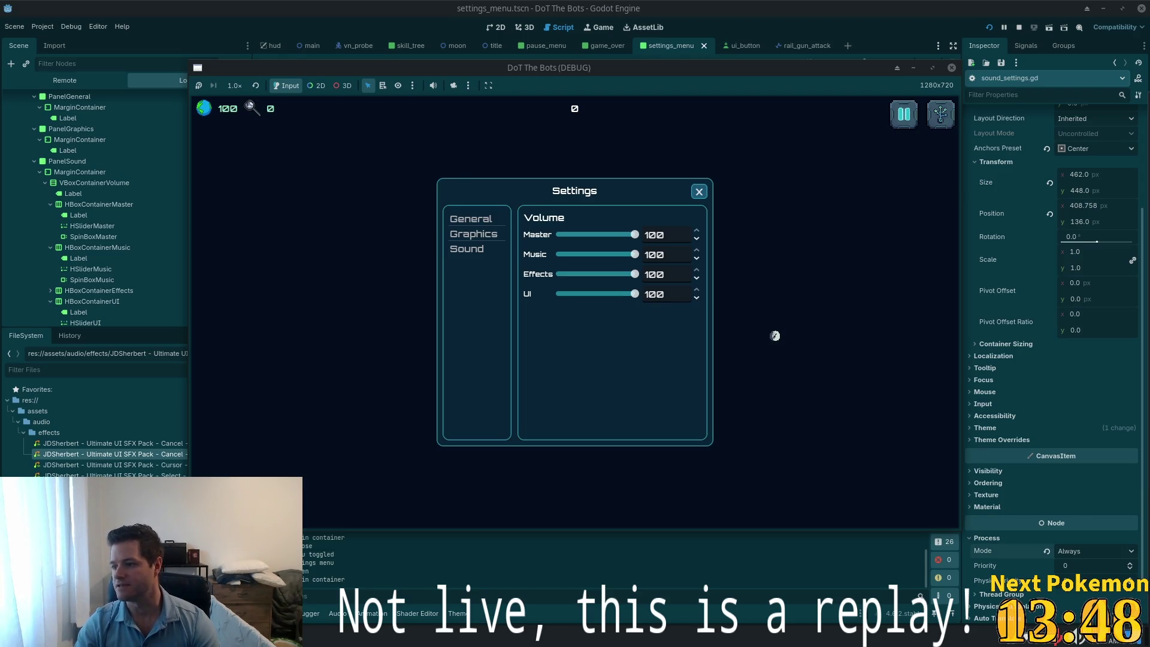
mouse_move(1149, 36)
left_mouse_down()
mouse_move(692, 34)
mouse_move(435, 7)
left_mouse_up()
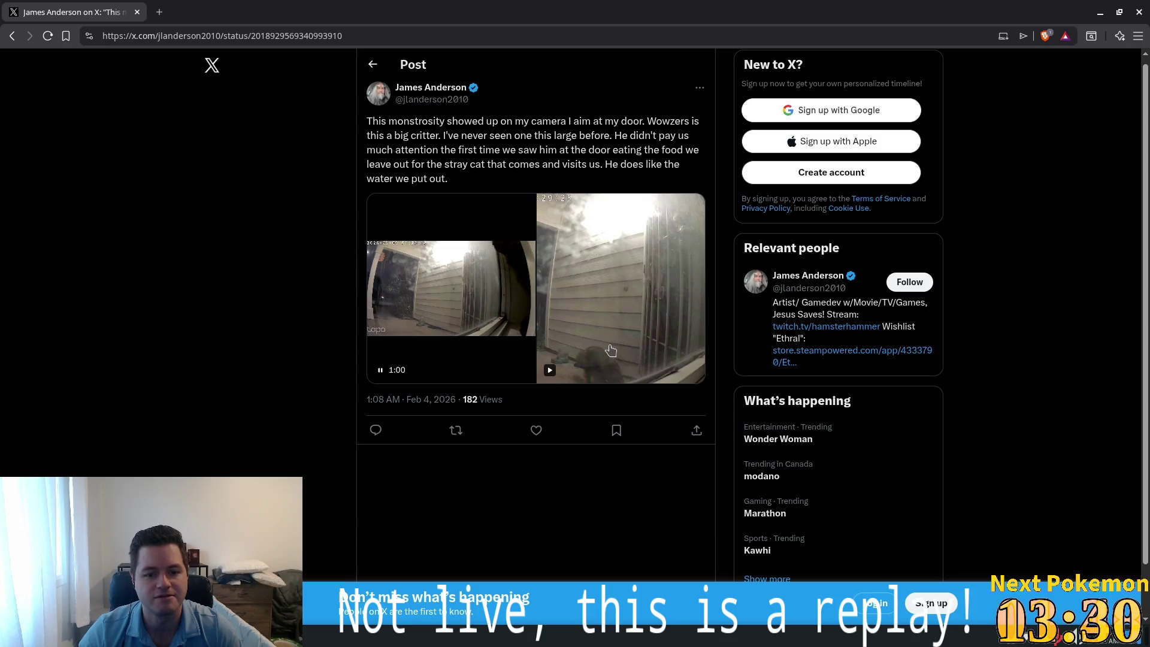
Play both doorbell-camera clips in the X post, then minimize the browser back to the game
left_click(574, 374)
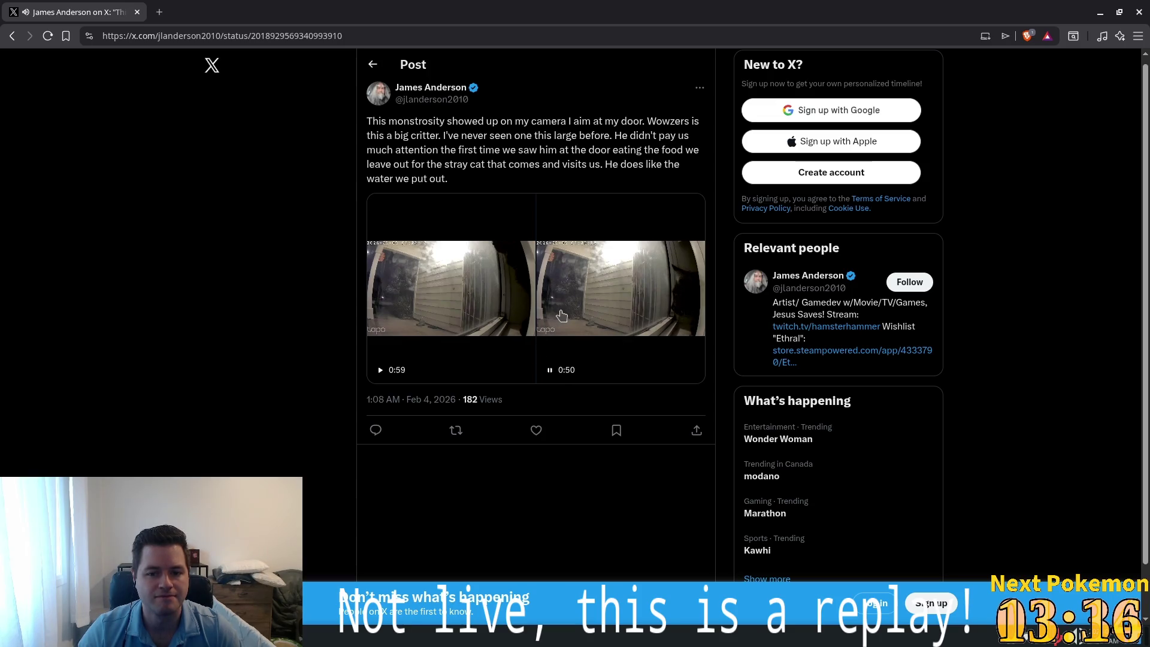
left_click(454, 310)
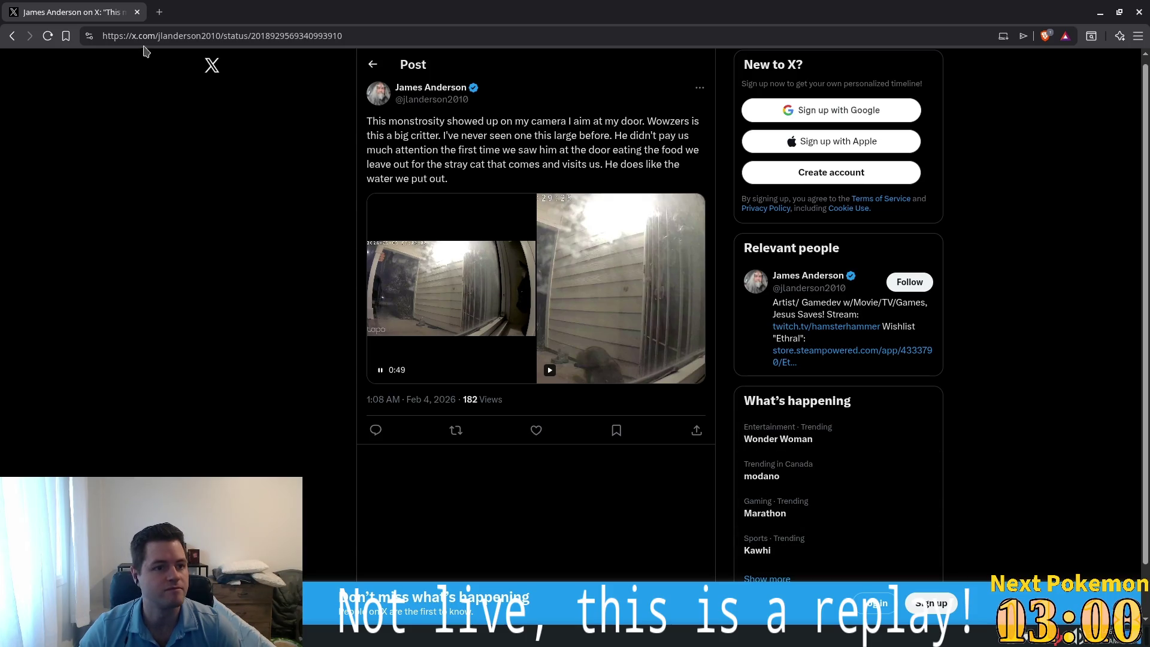
left_click(137, 12)
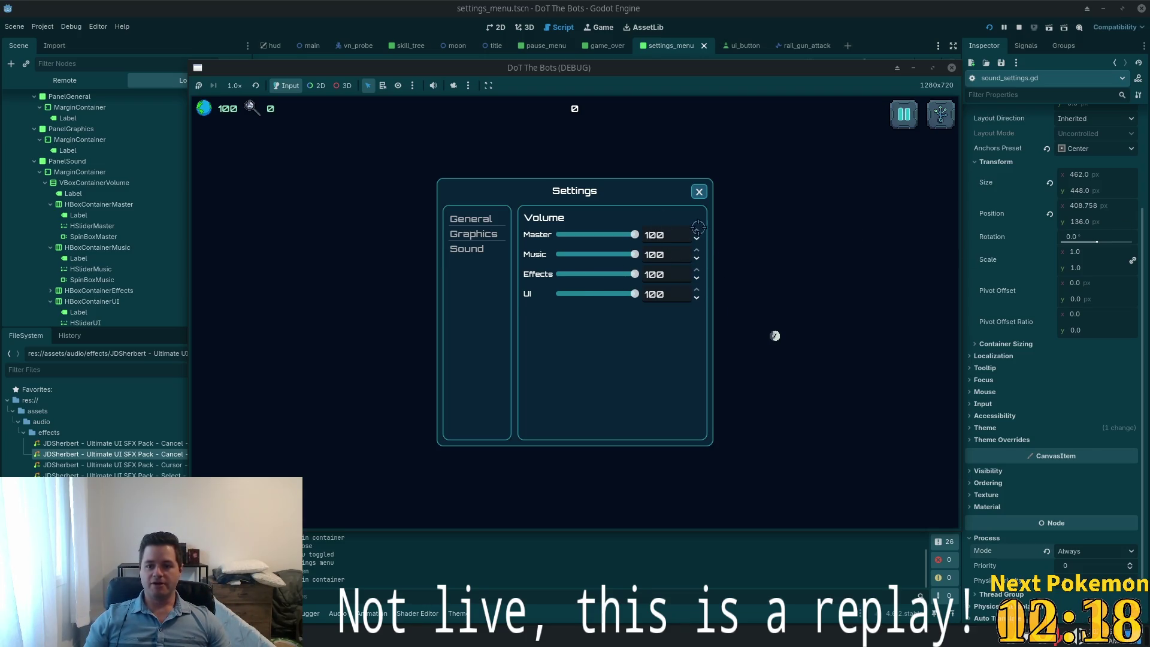
Close the in-game Settings panel and stop the running game with F8
left_click(701, 191)
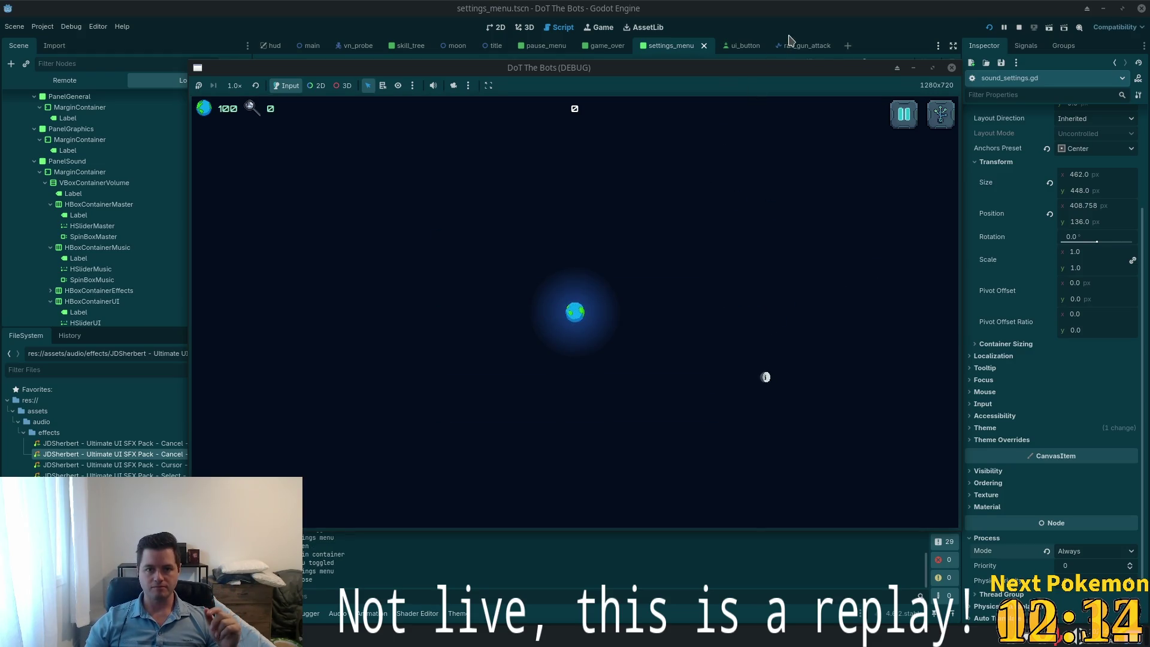
key("F8")
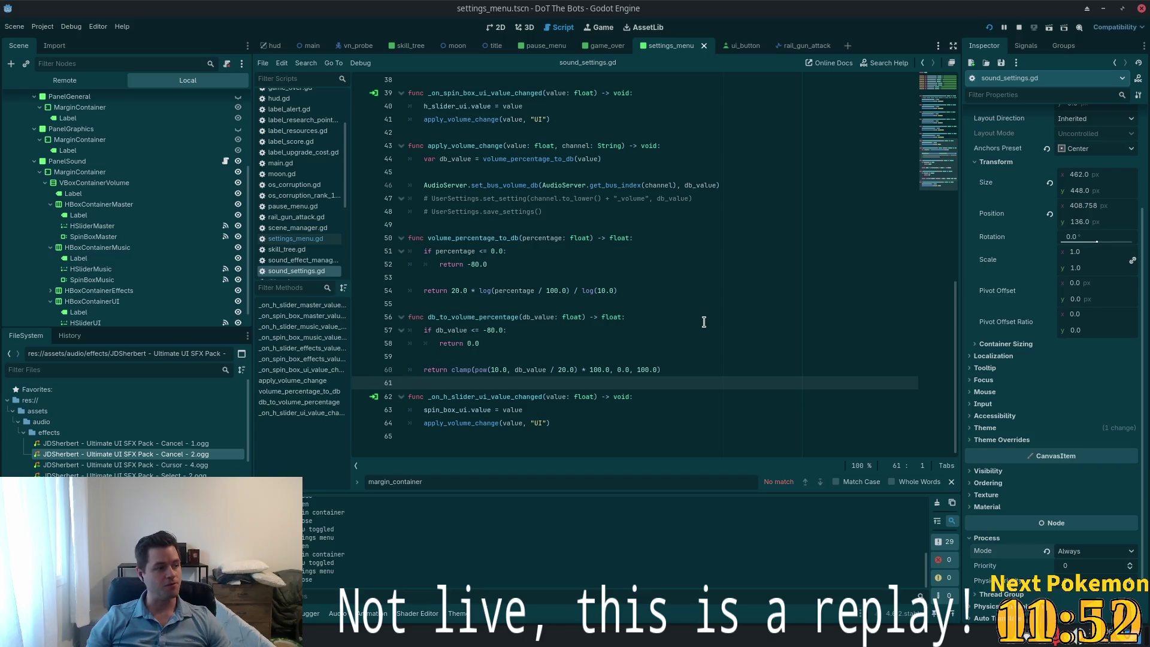
left_click(652, 346)
scroll(626, 379, "up", 1)
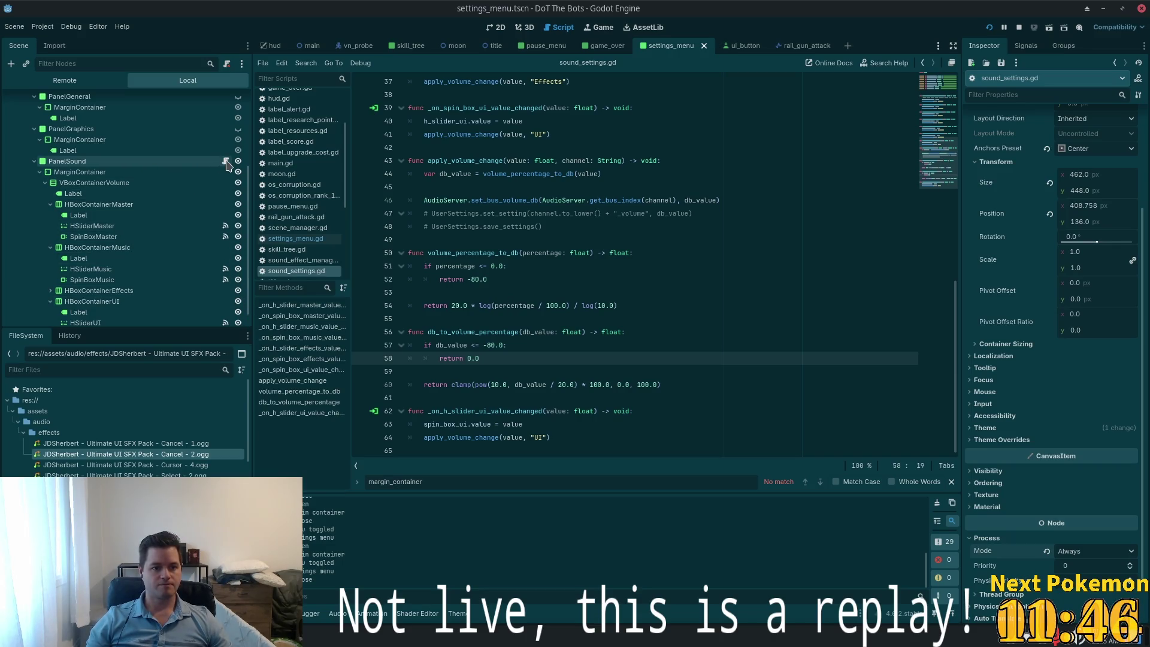
left_click(463, 424)
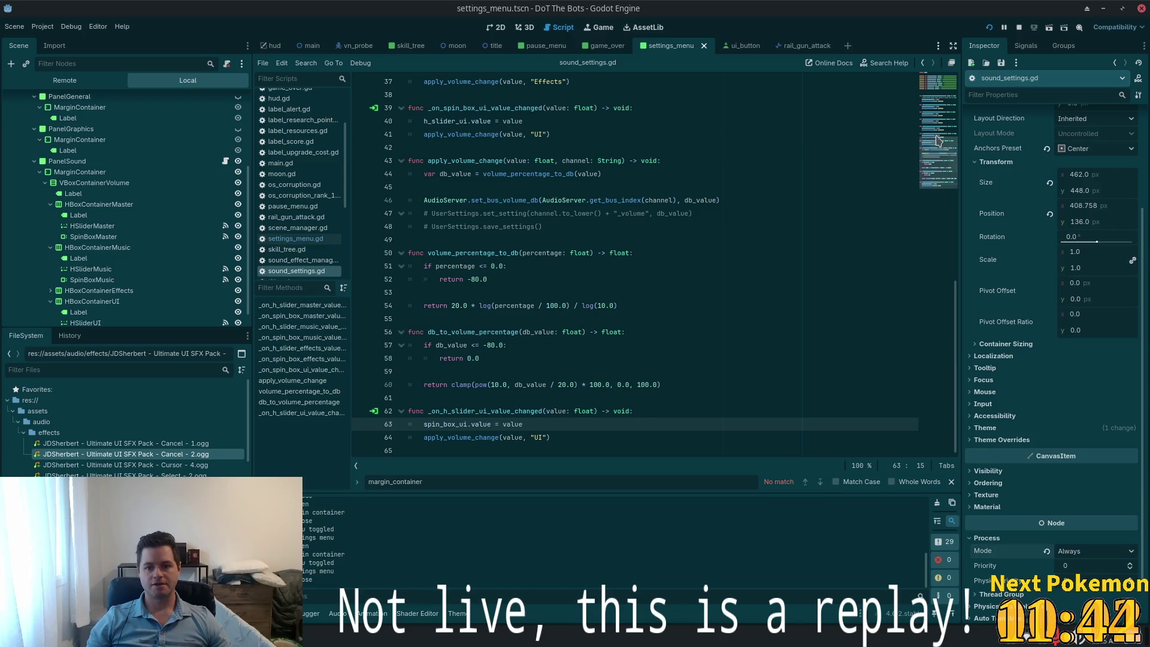
left_click_drag(428, 332, 556, 326)
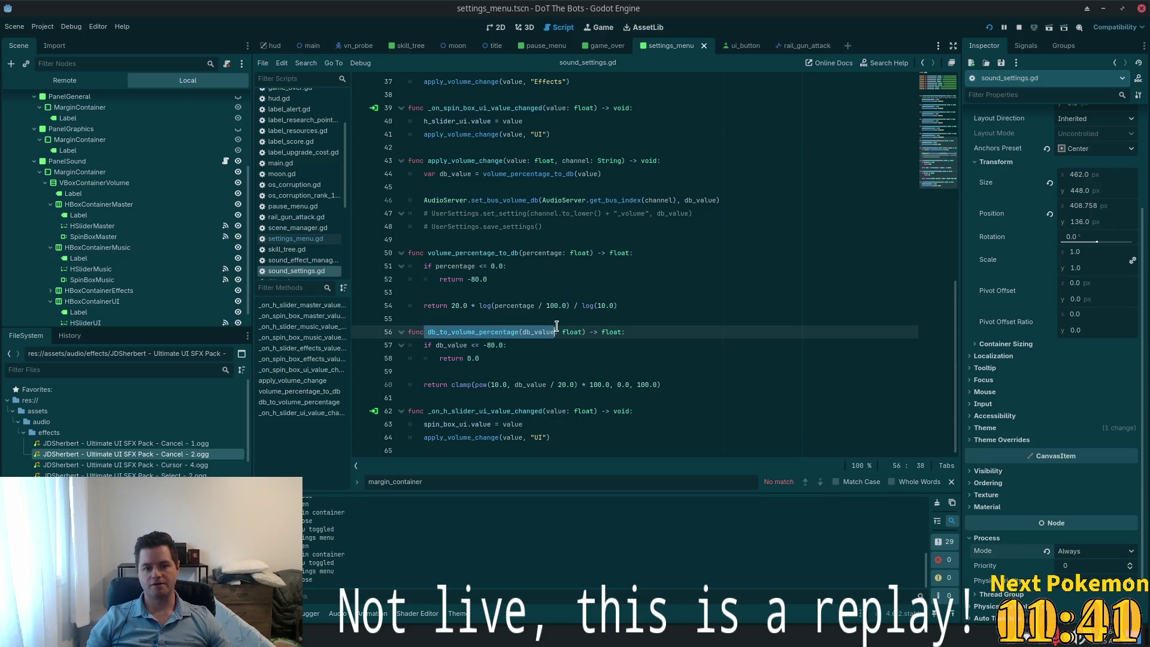
double_click(430, 252)
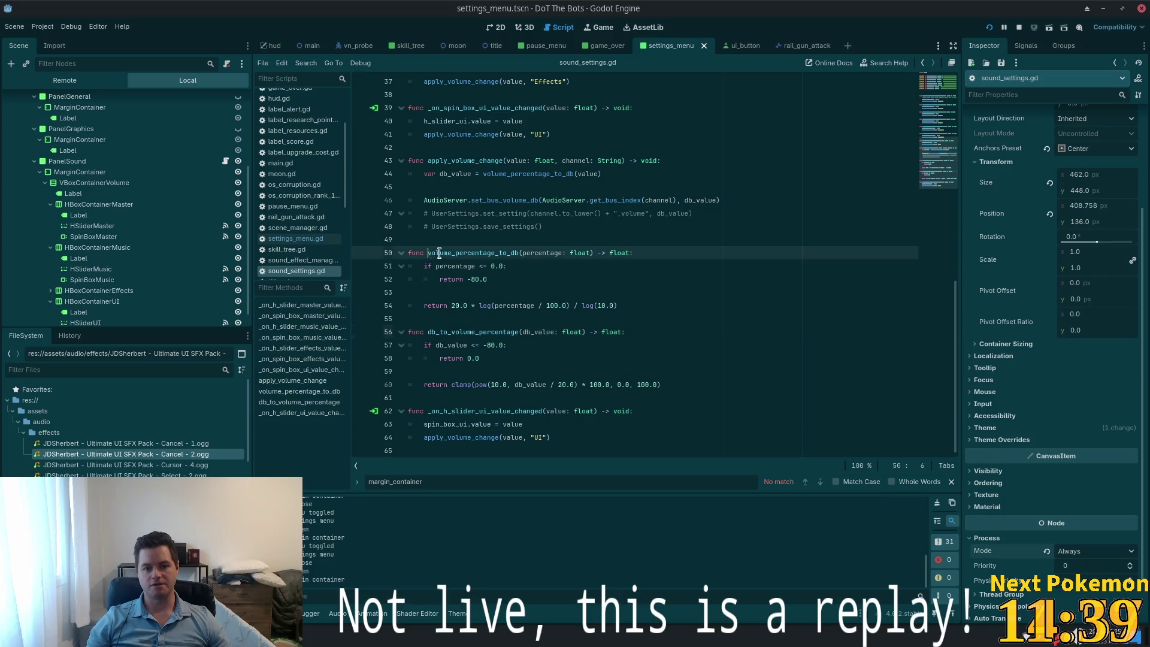
left_click(471, 319)
double_click(463, 332)
scroll(506, 334, "up", 4)
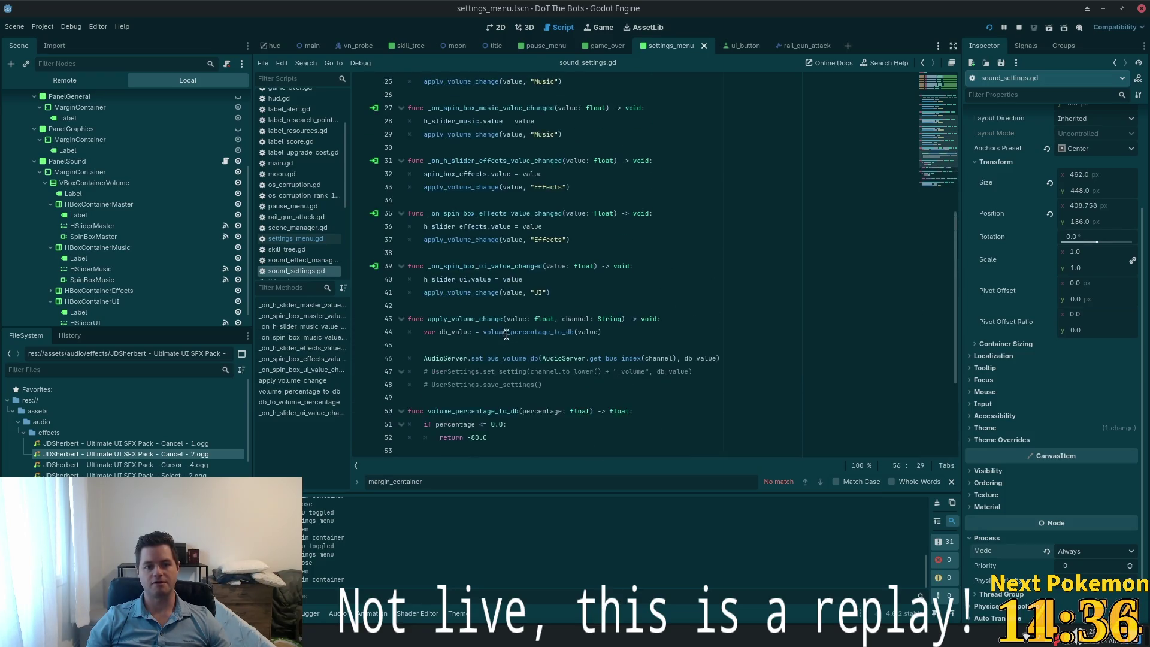
scroll(506, 334, "up", 8)
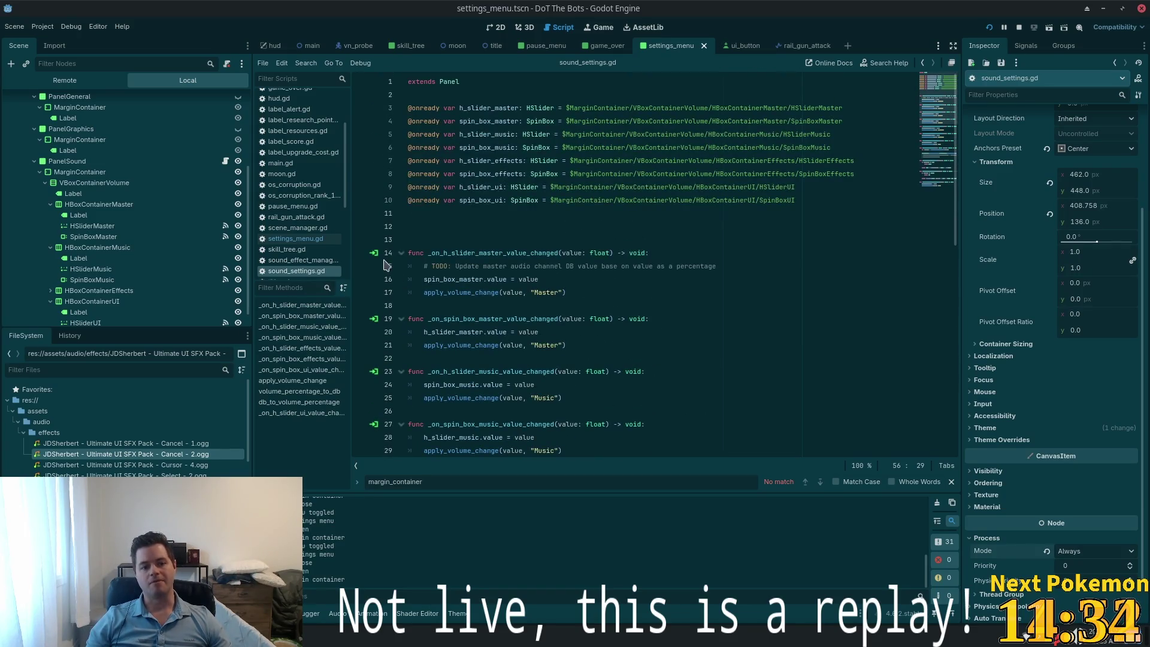
left_click(437, 216)
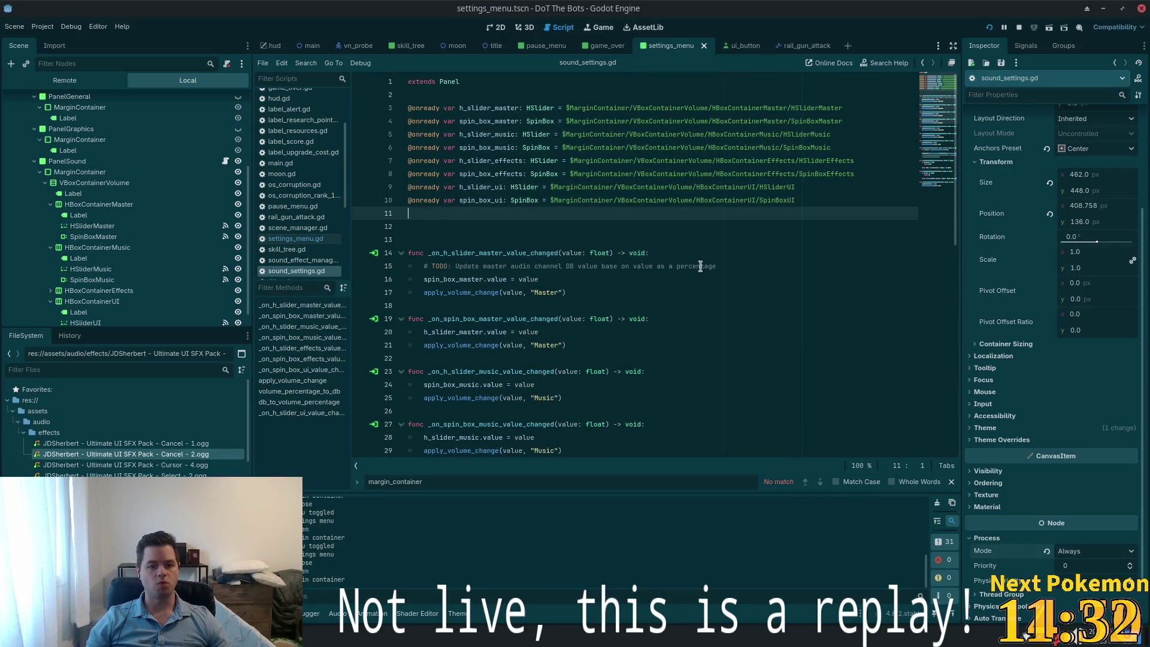
scroll(647, 212, "down", 10)
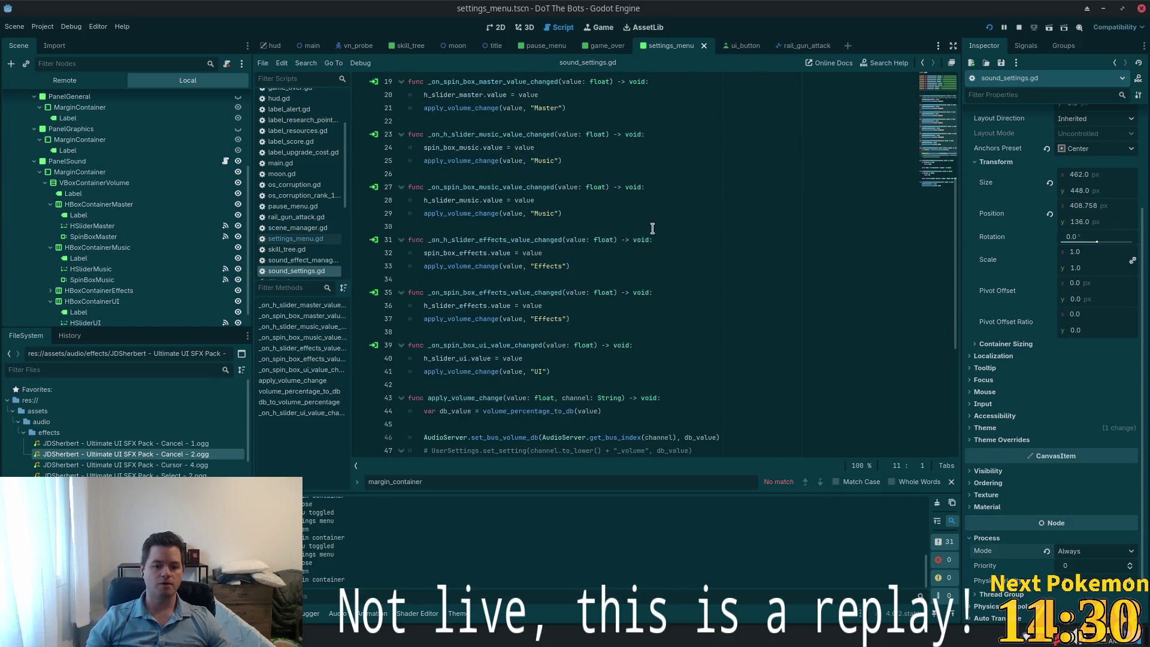
scroll(529, 245, "up", 3)
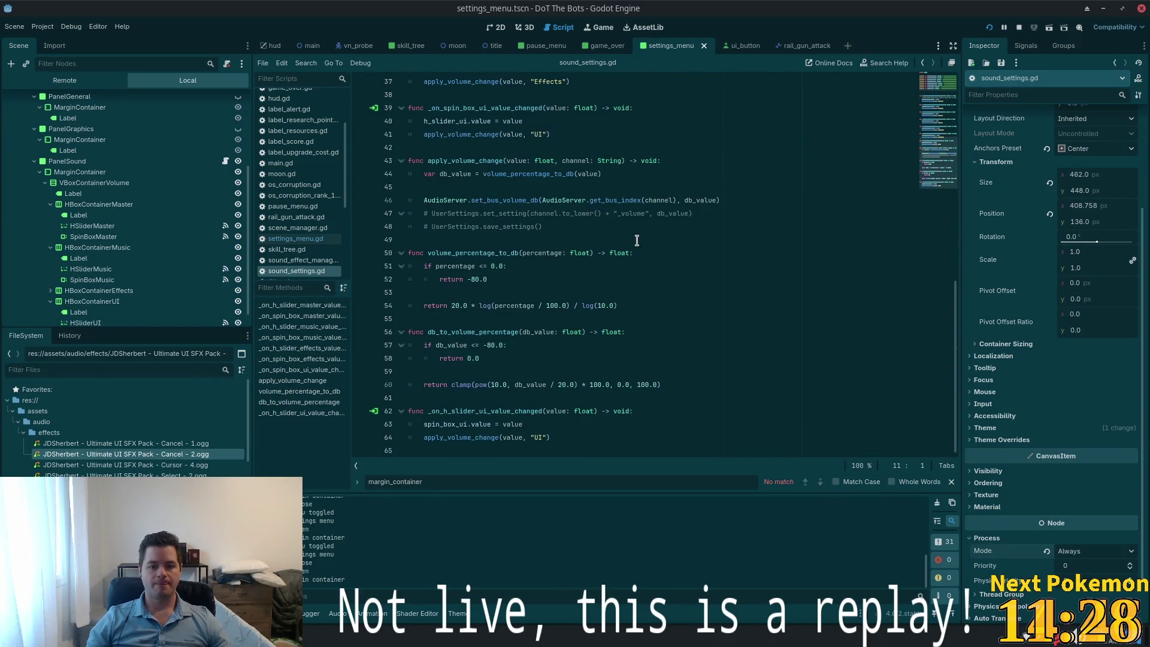
scroll(528, 245, "up", 7)
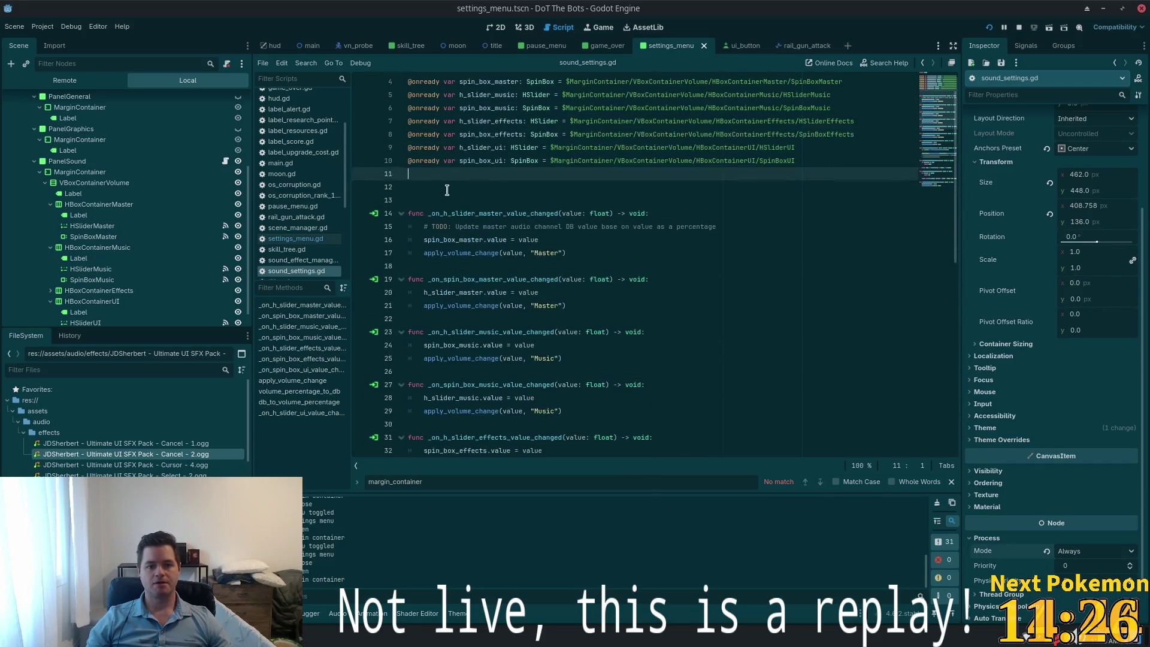
Add an _on_ready() function on line 12, with a blank line below it
left_click(533, 190)
type("func ")
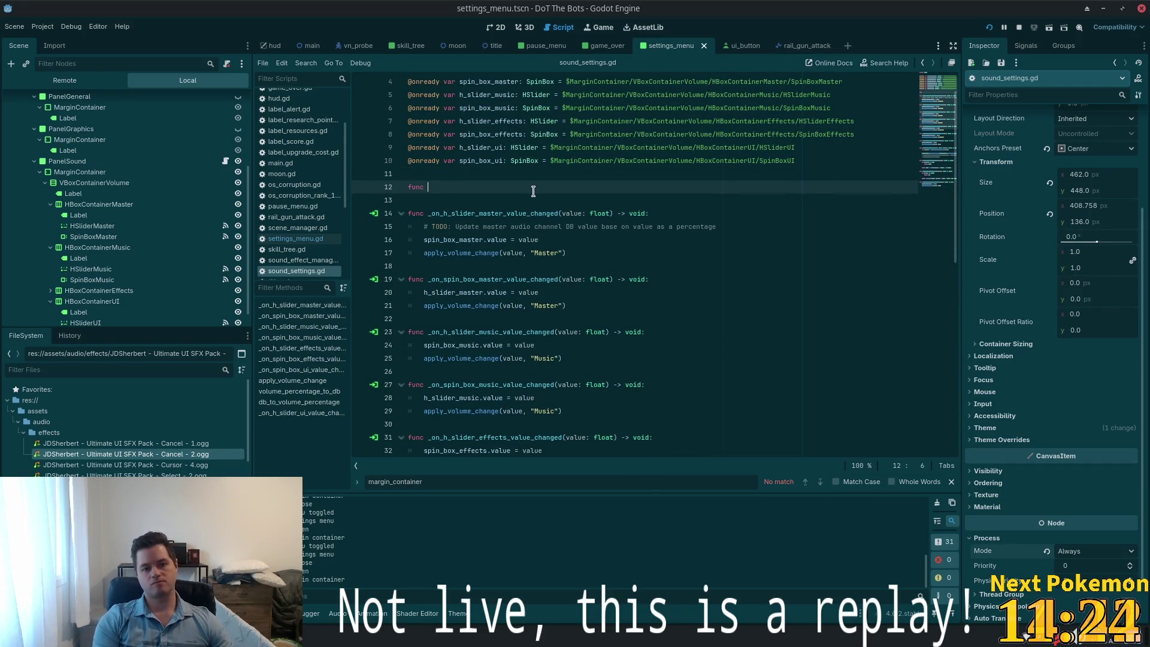
type("_on")
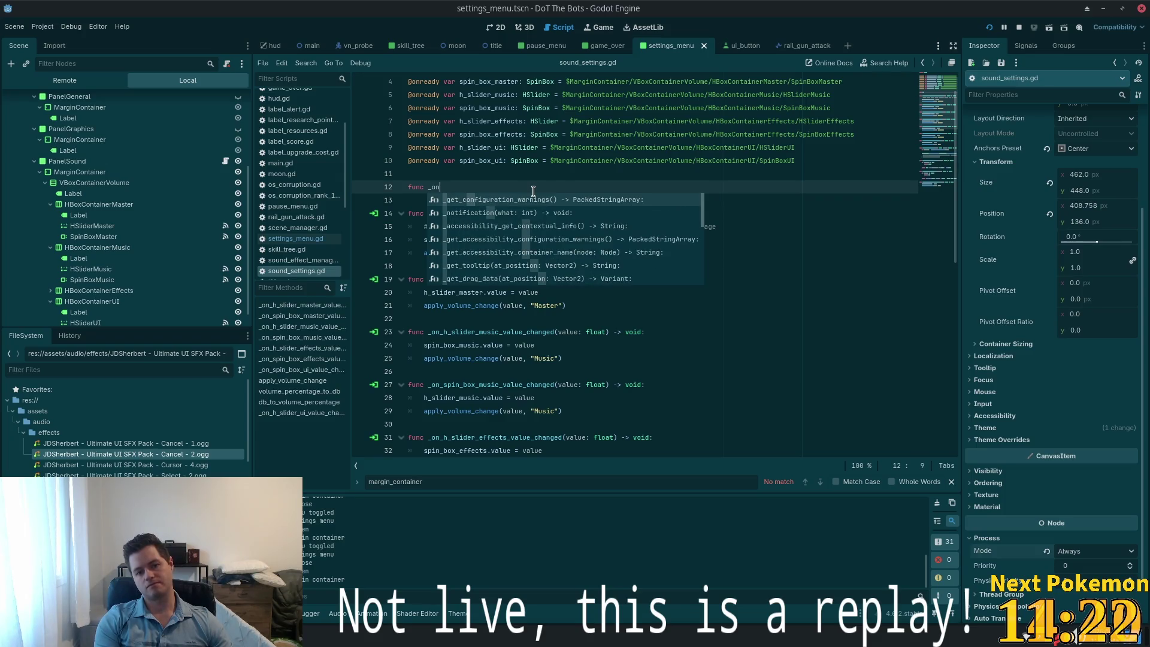
type("_ready(")
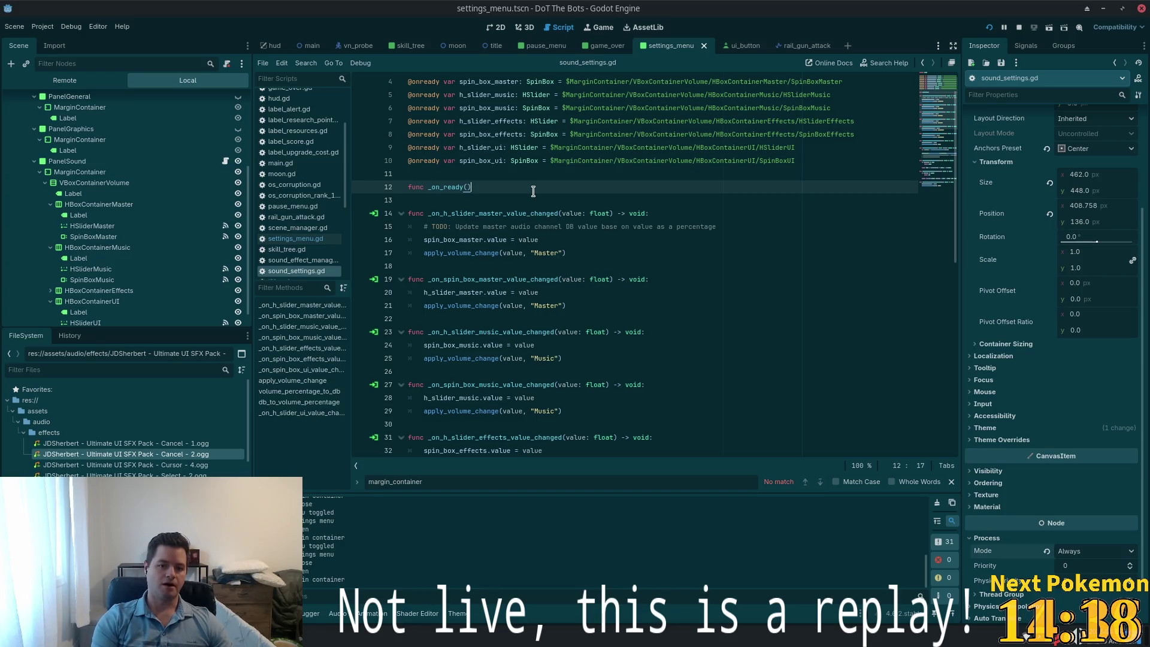
type(": ->")
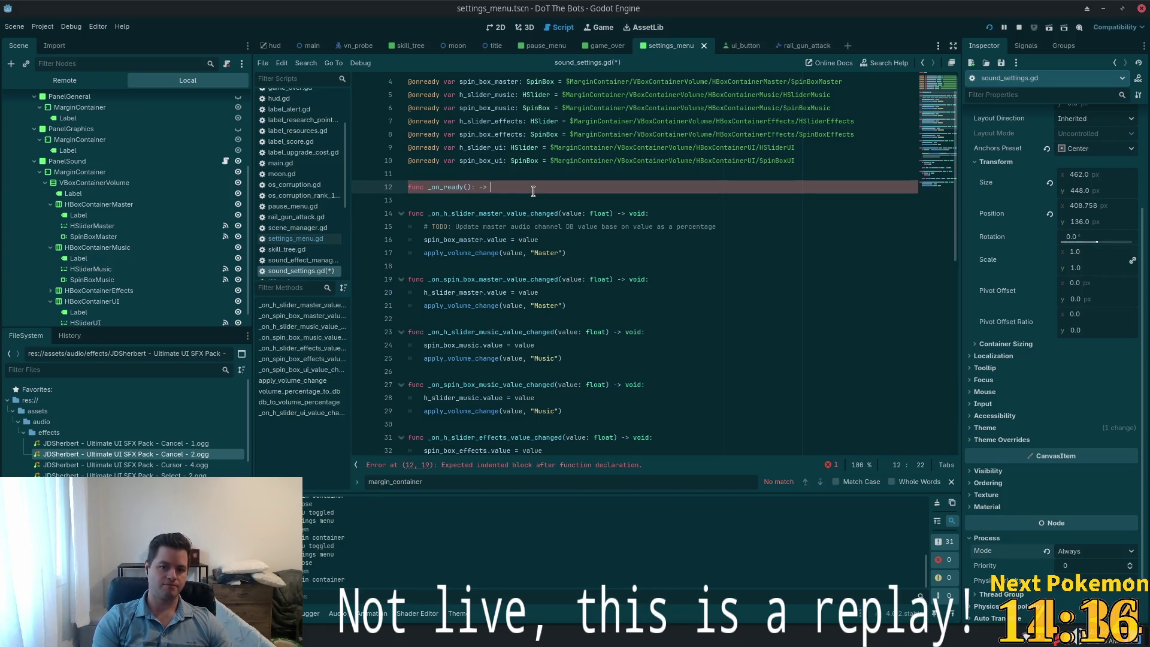
type(":")
key("Return")
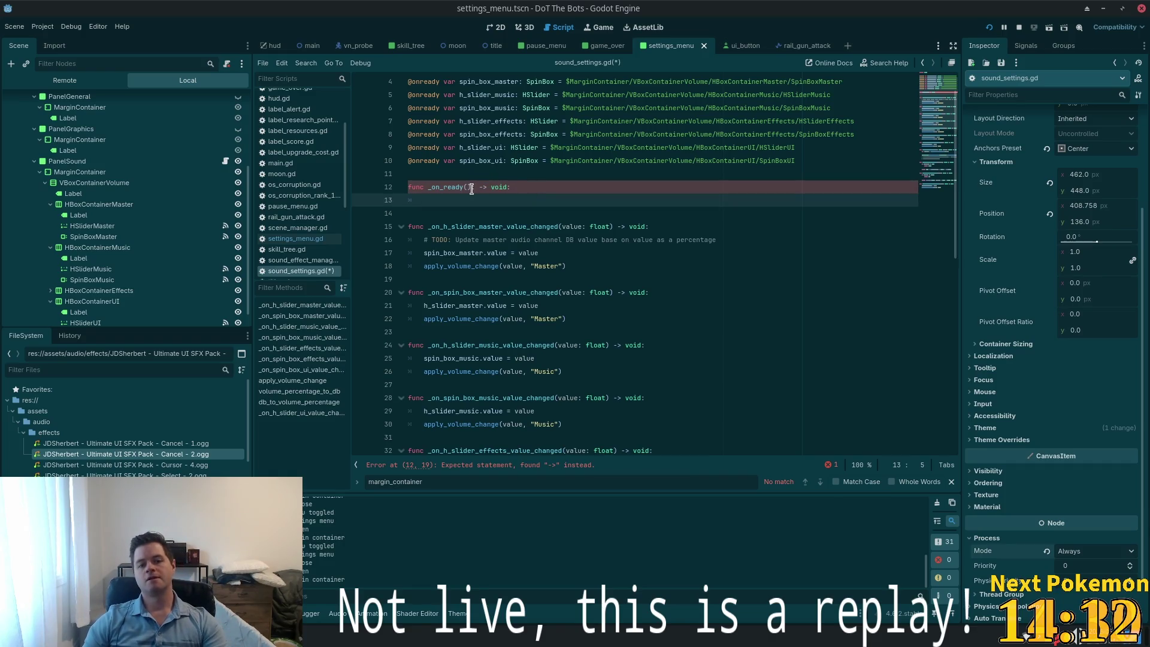
left_click(473, 189)
key("BackSpace")
left_click(508, 207)
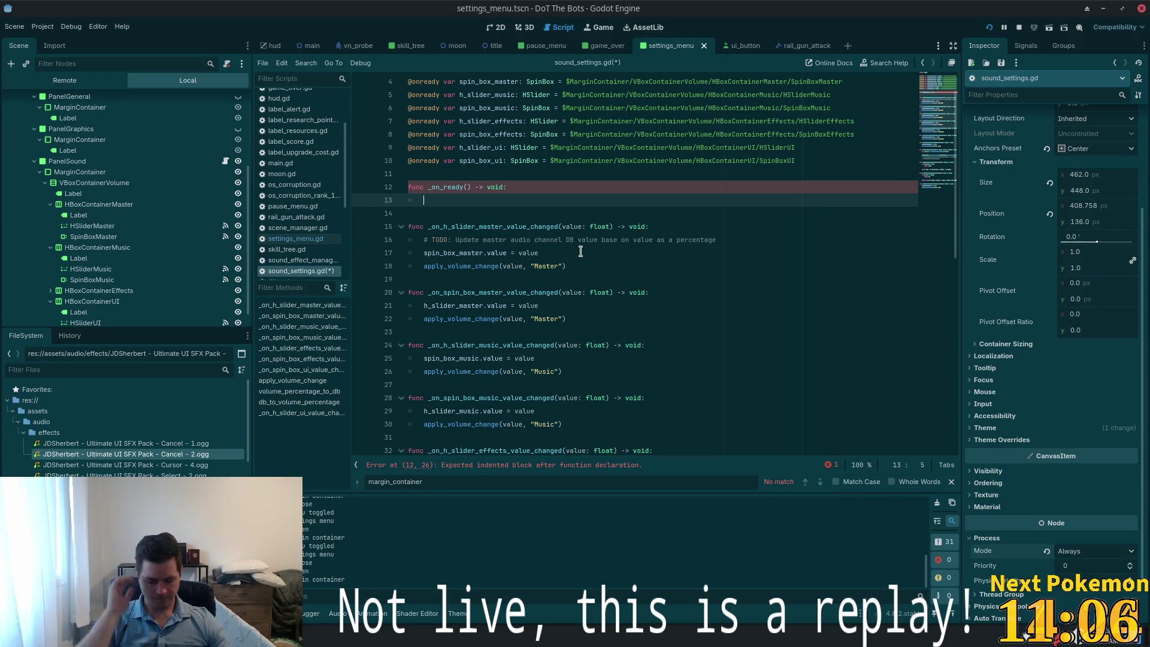
key("Down")
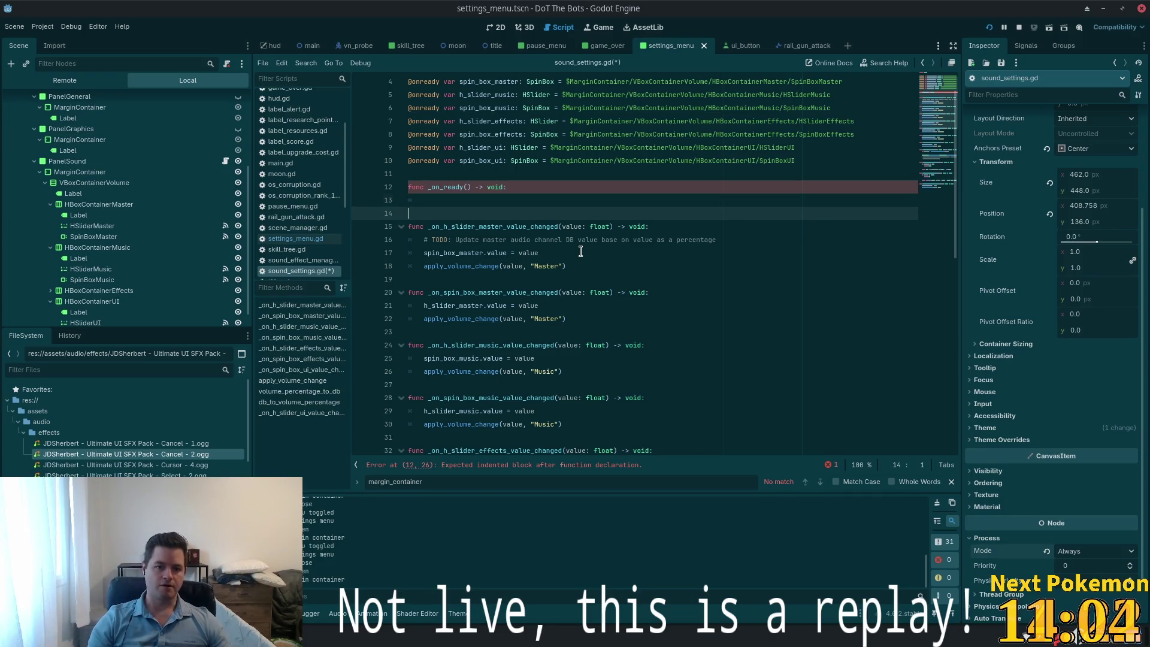
key("Return")
key("Return")
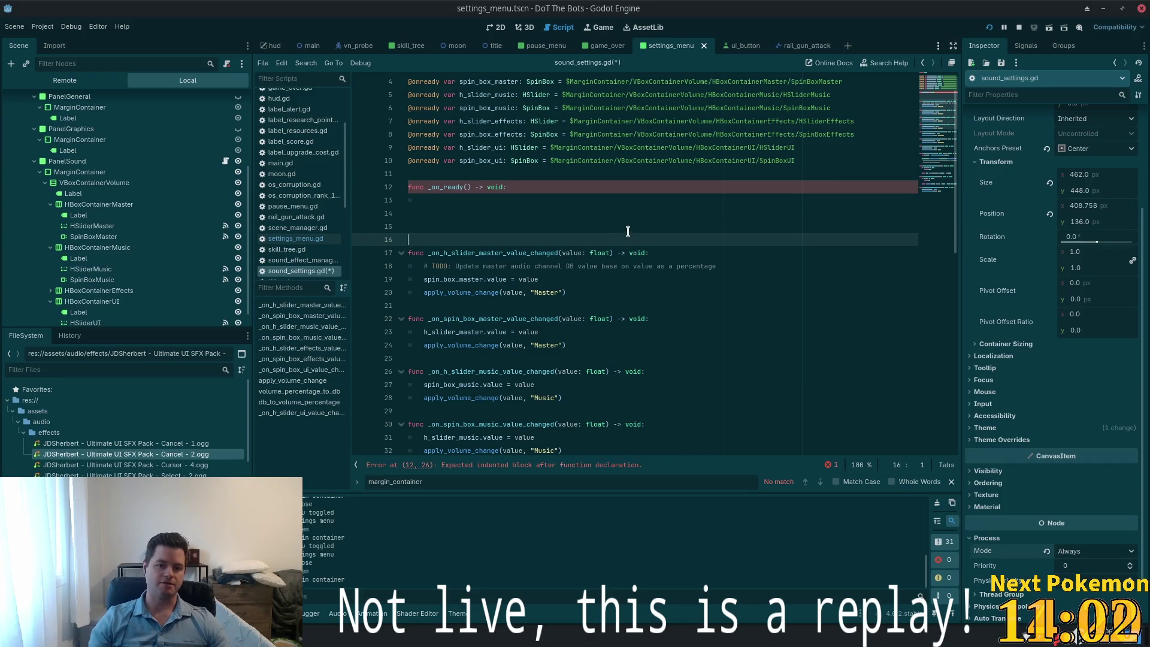
key("Up")
scroll(622, 228, "up", 4, "ctrl")
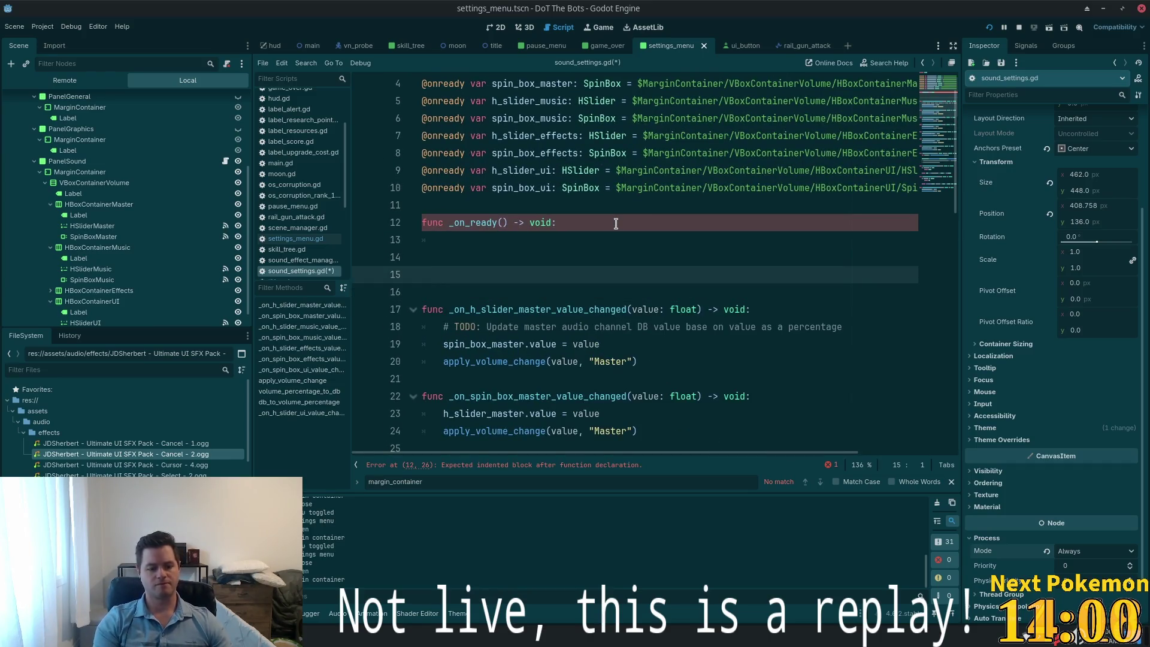
Declare func init_slider_values() and call it from the _on_ready body
type("func init")
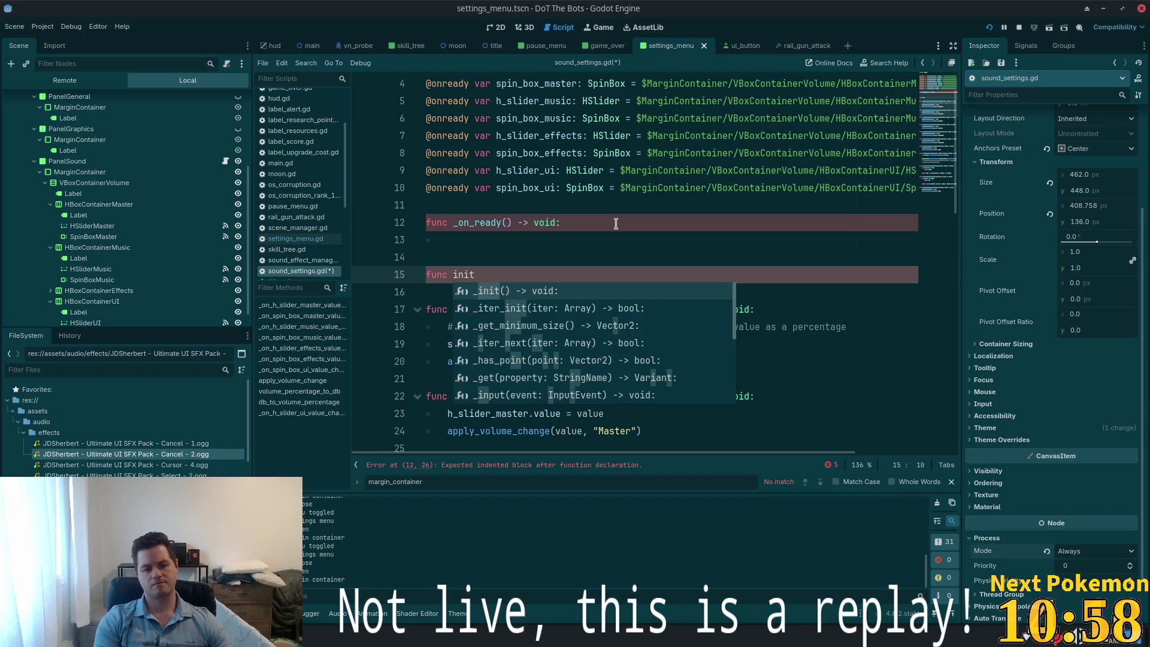
type("_slid")
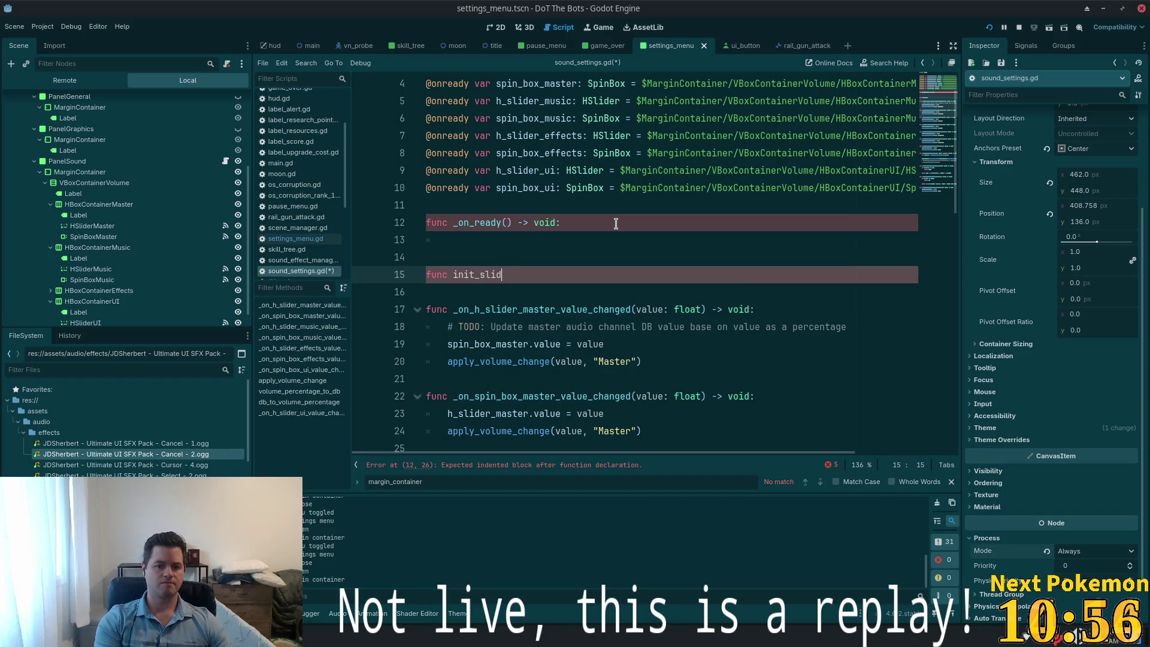
type("er_")
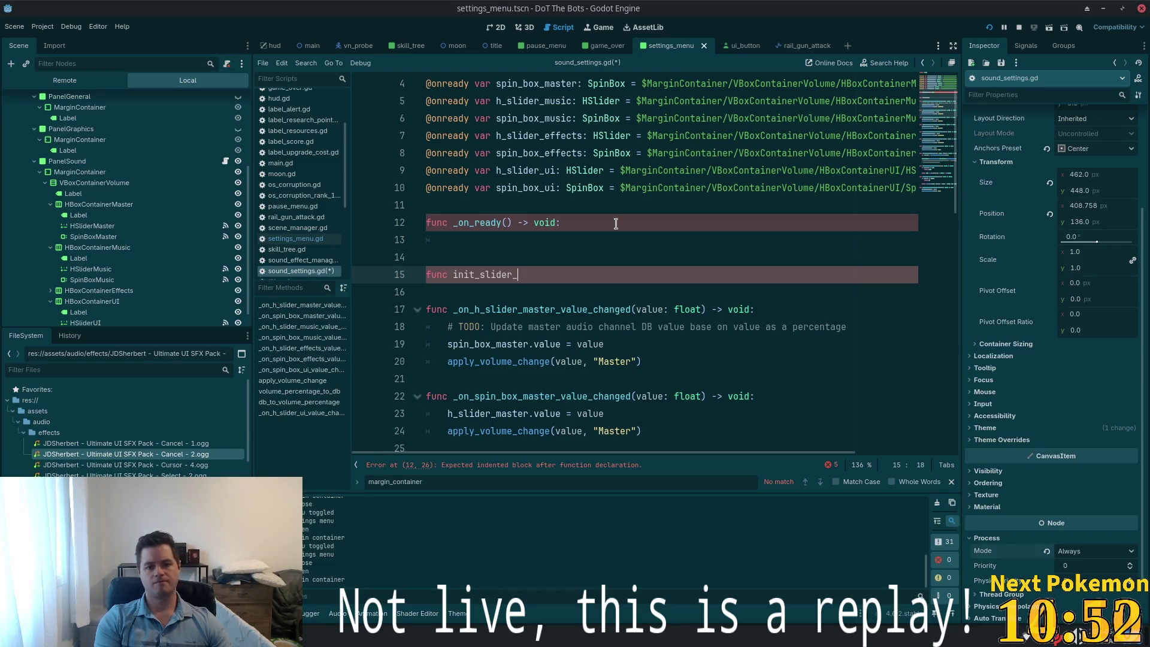
type("values()")
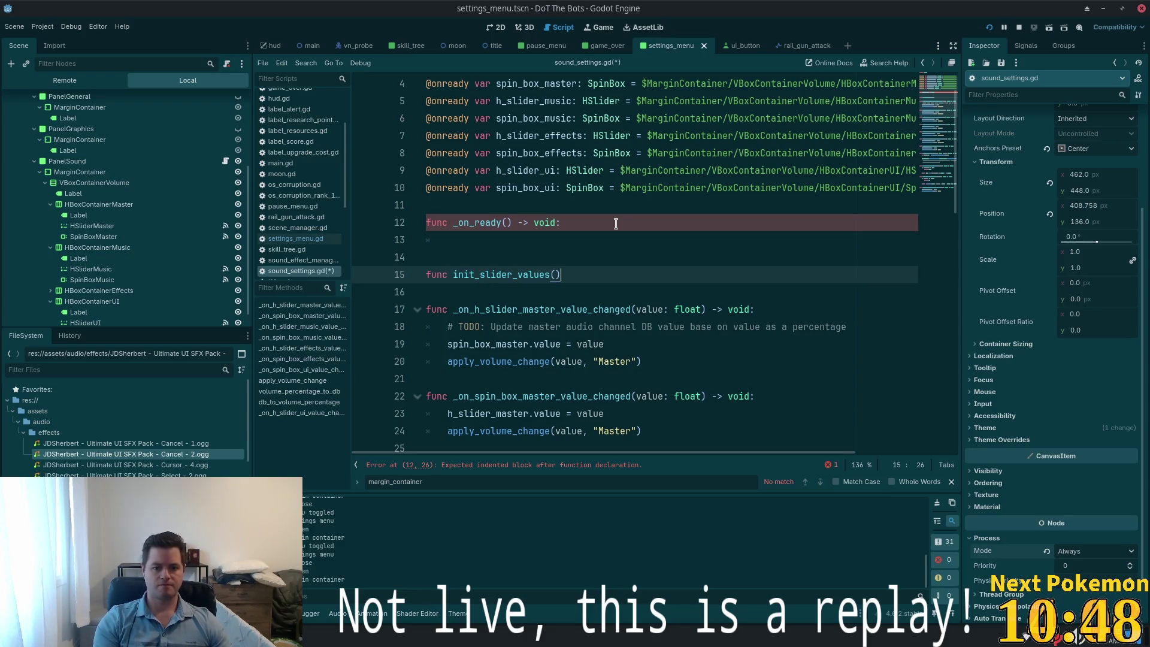
type(":")
key("Return")
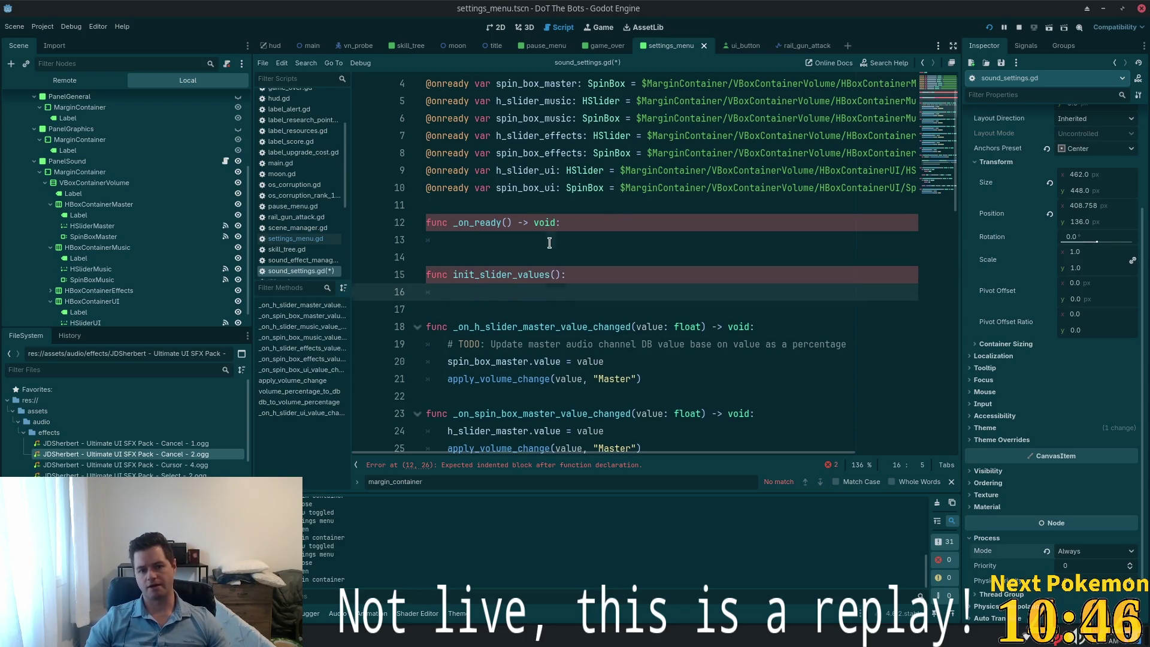
left_click(549, 242)
double_click(513, 274)
key("ctrl+c")
left_click(496, 239)
key("ctrl+v")
key("Down")
key("Down")
key("Down")
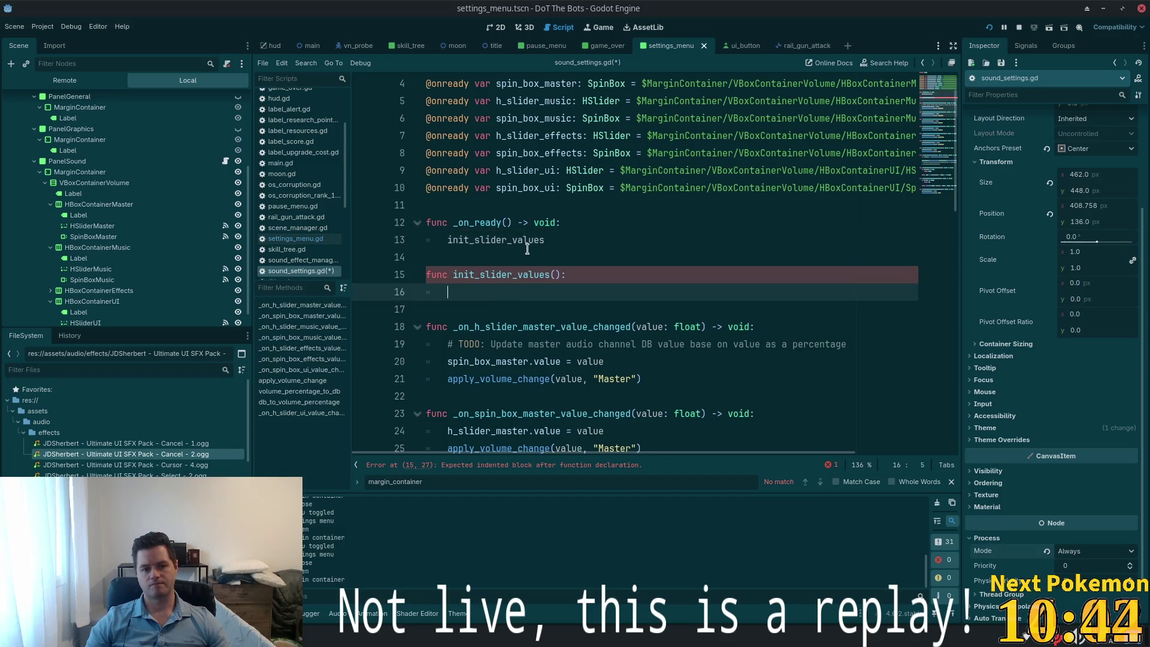
type("pass")
Inside init_slider_values, set h_slider_master.value = db_to_volume_percentage()
left_click(529, 247)
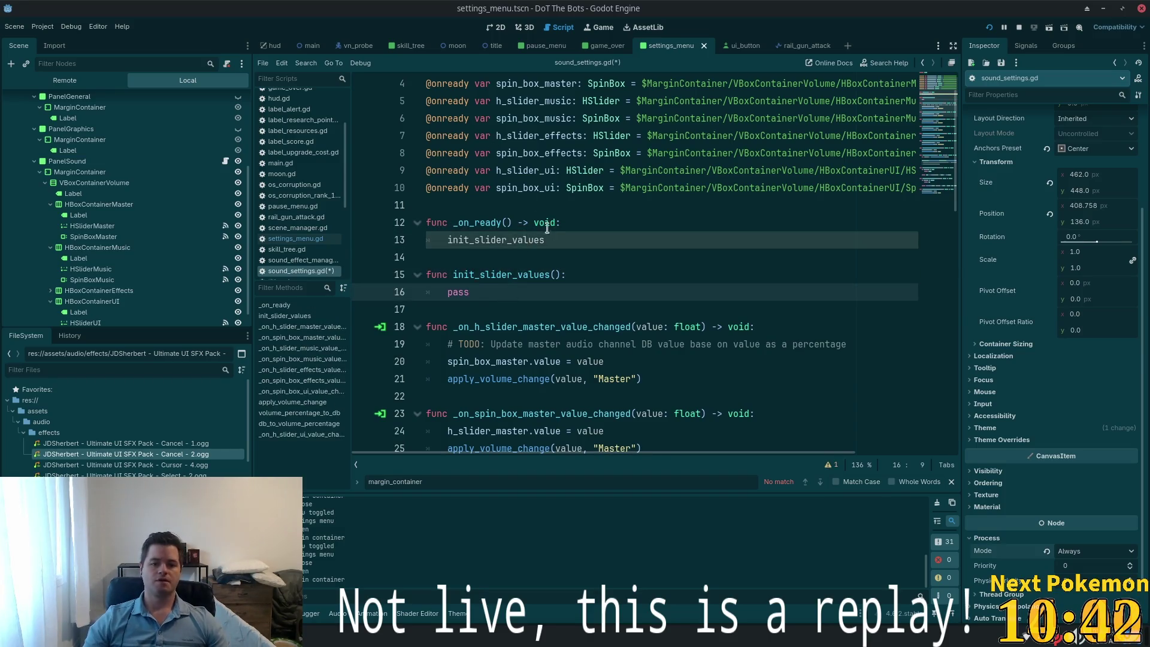
left_click(637, 267)
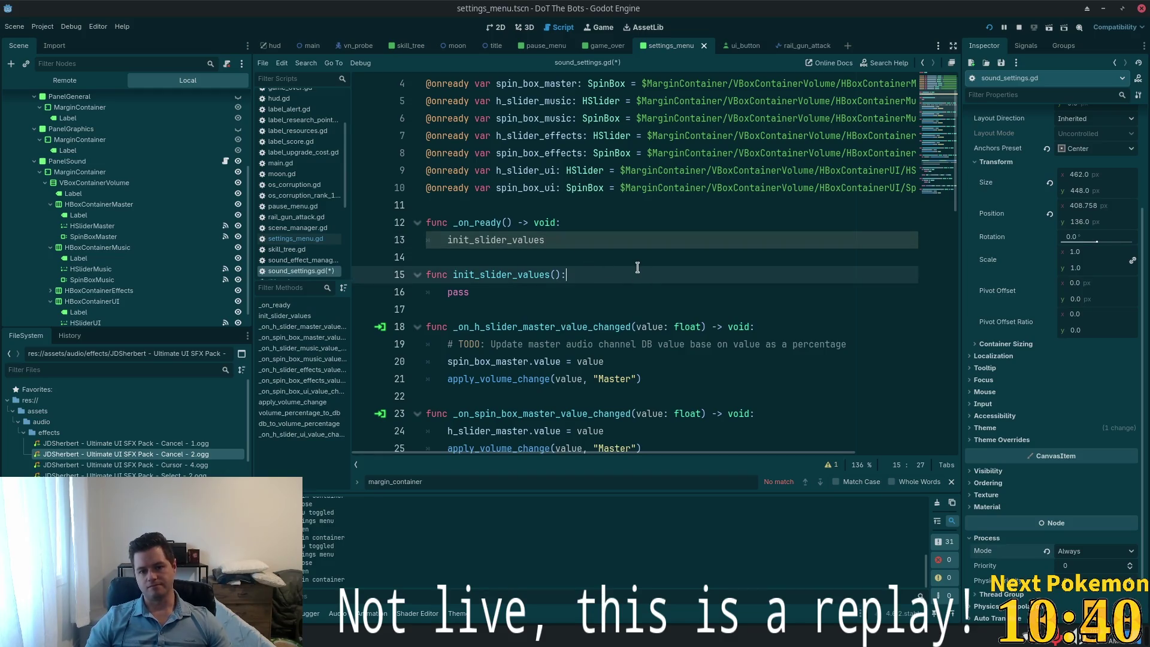
key("Return")
scroll(655, 290, "up", 2)
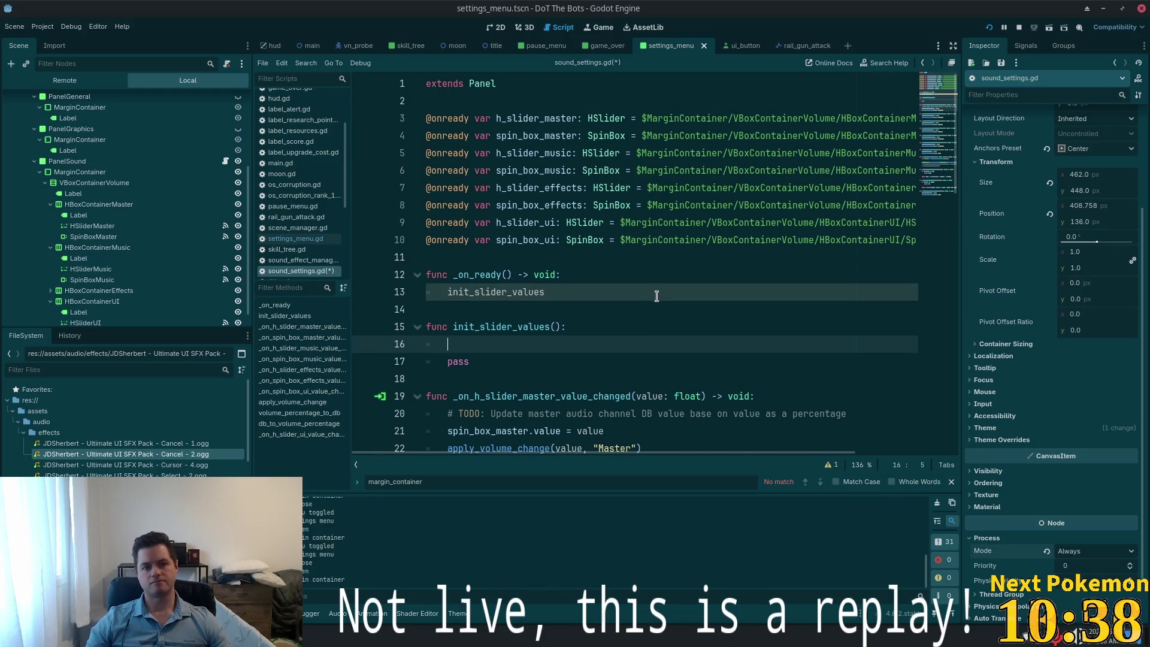
double_click(533, 118)
key("ctrl+c")
left_click(455, 344)
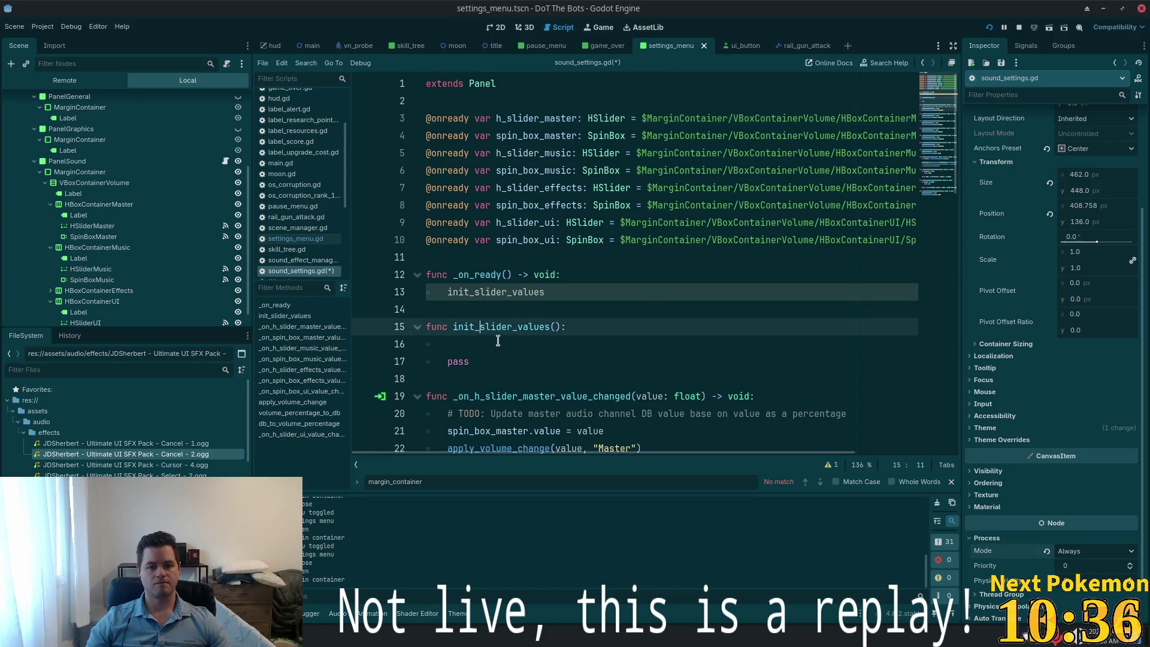
key("ctrl+v")
type(".value")
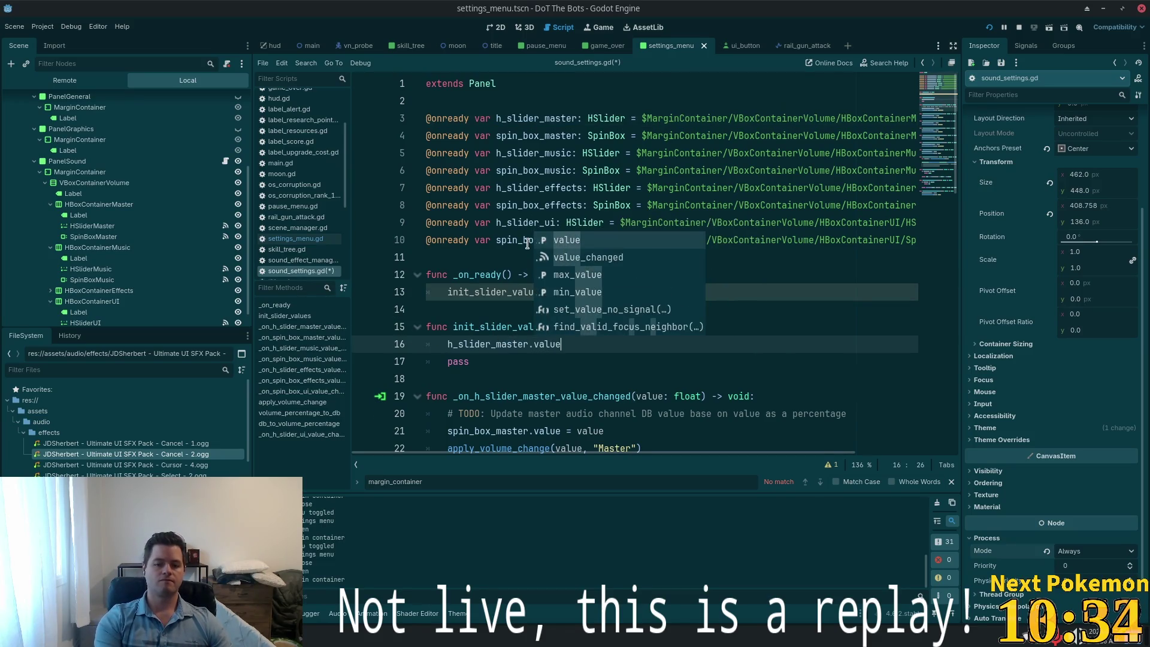
type(" = ")
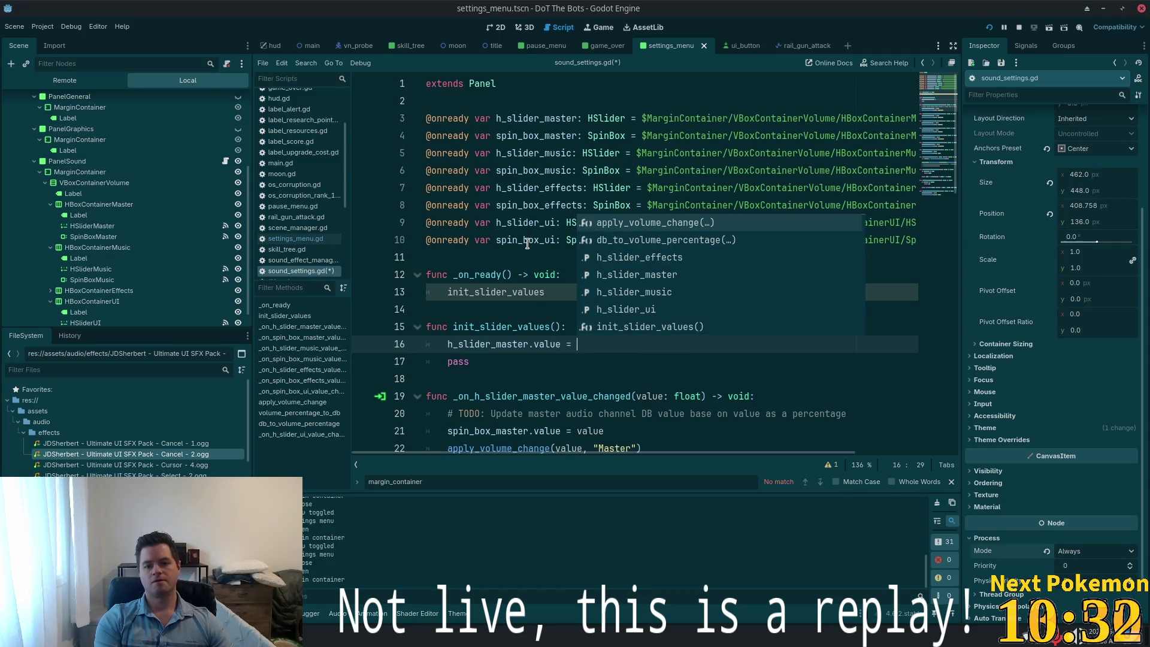
type("db")
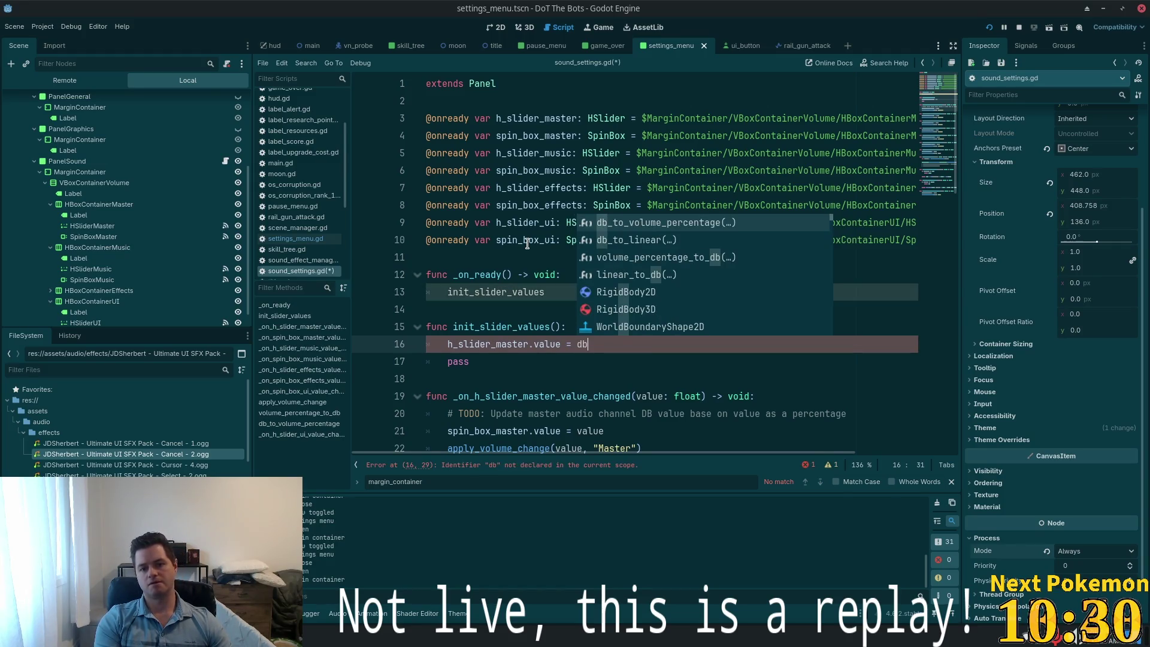
key("Return")
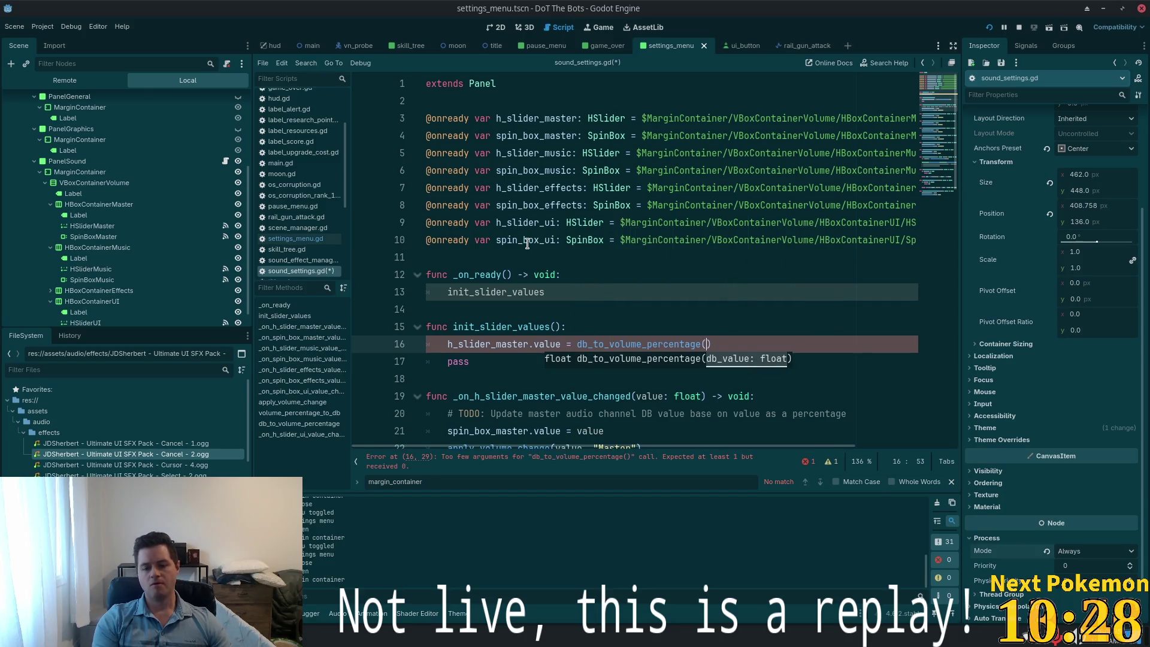
scroll(708, 275, "down", 2, "ctrl")
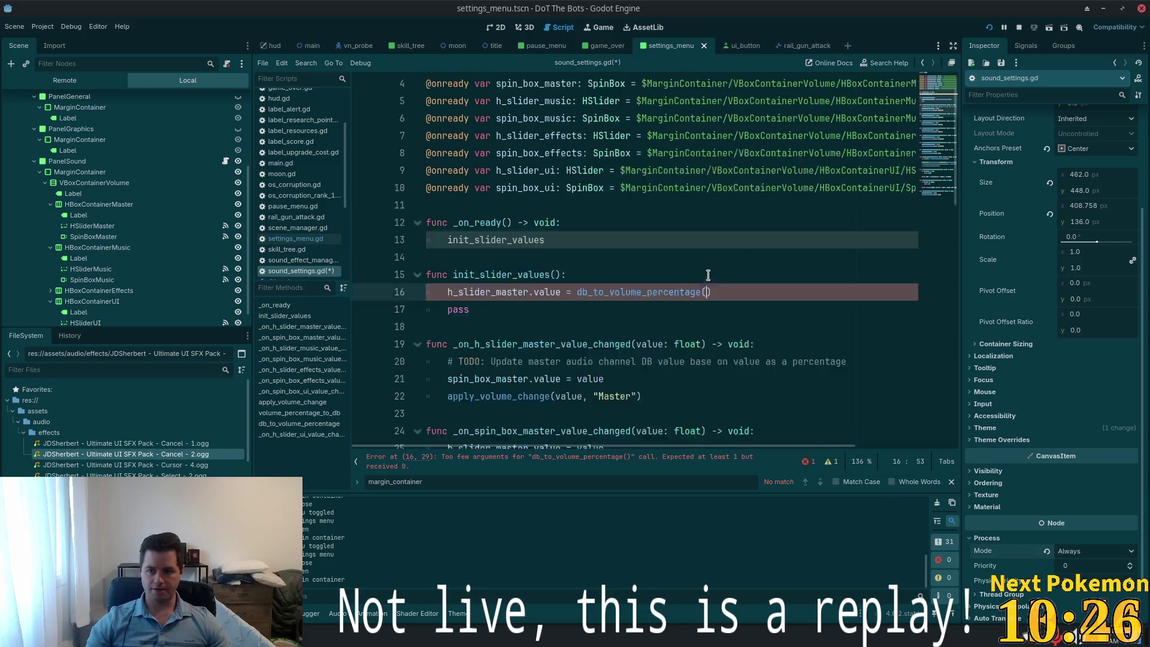
scroll(708, 275, "down", 7)
scroll(707, 275, "down", 4)
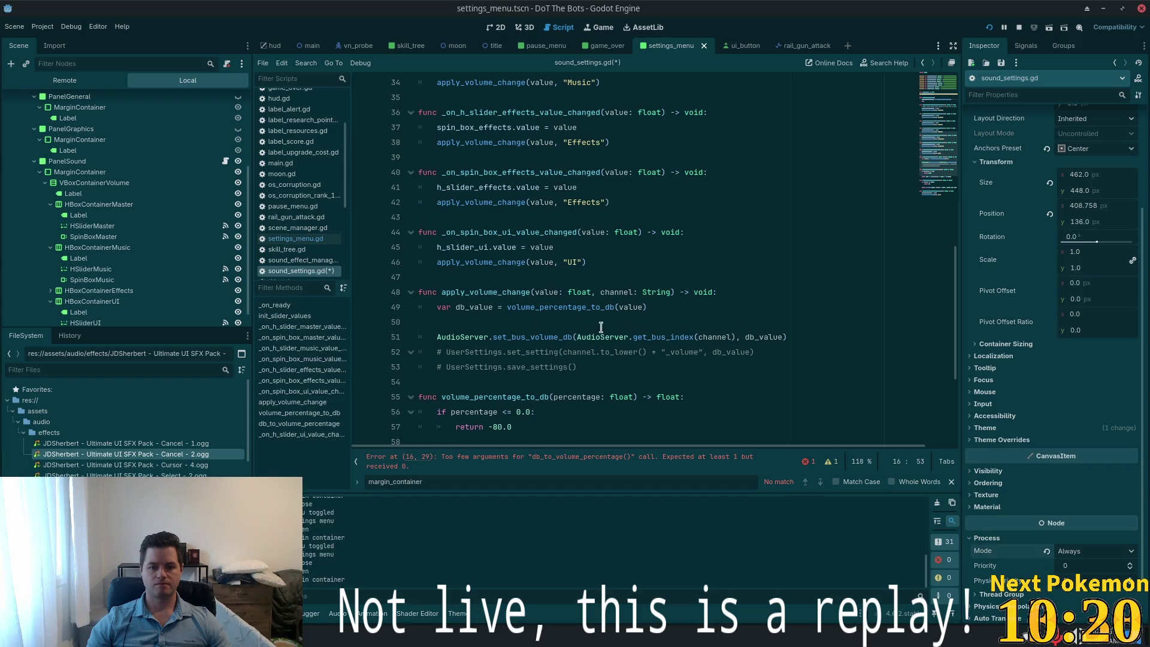
Look up the documentation for AudioServer's set_bus_volume_db used on line 51
left_click_drag(575, 336, 647, 337)
left_click(647, 336)
left_click_drag(737, 336, 577, 336)
scroll(600, 317, "down", 4)
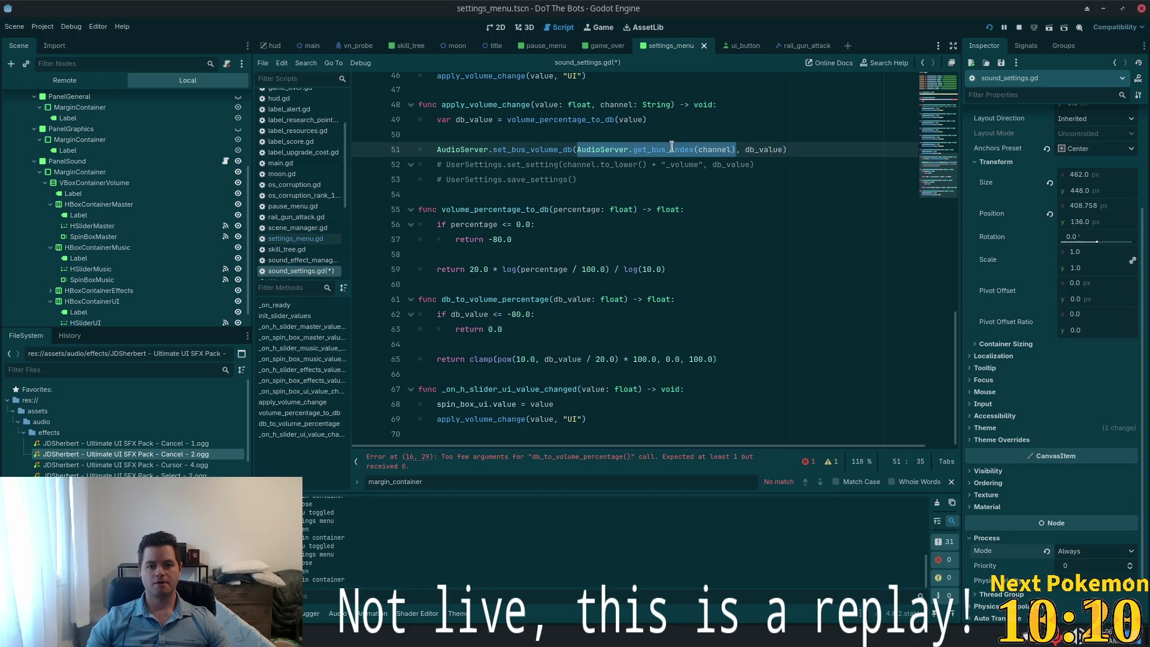
mouse_move(671, 147)
double_click(515, 150)
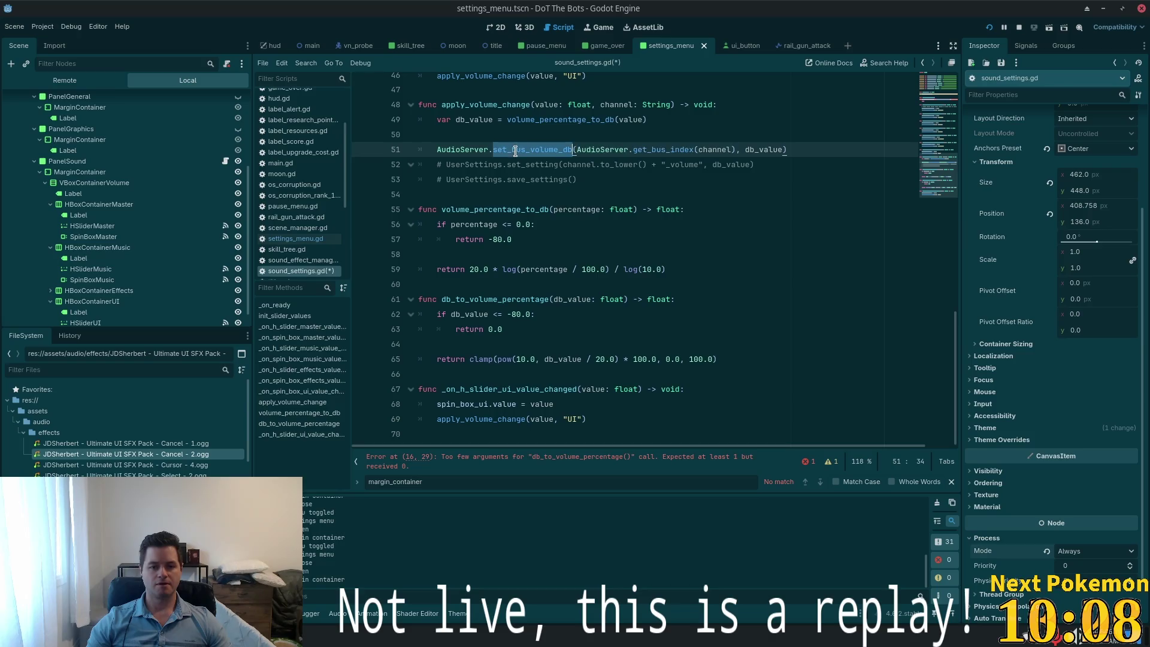
scroll(529, 277, "up", 2)
scroll(528, 276, "up", 2)
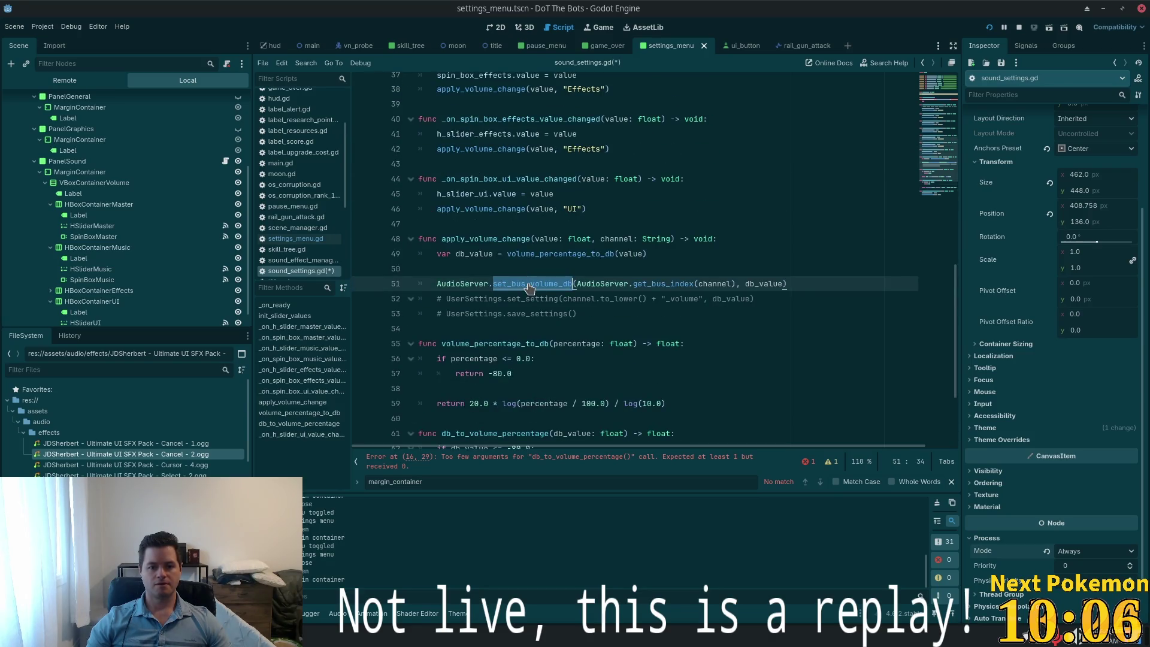
left_click(530, 286, "ctrl")
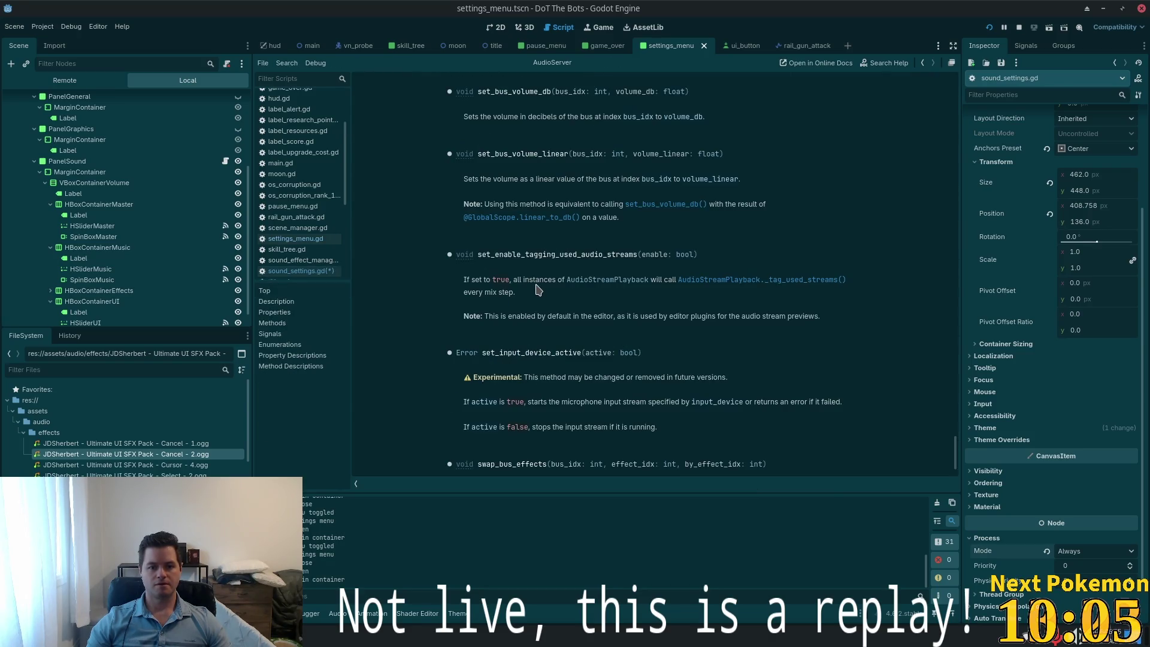
Close the settings_menu scene, then reopen sound_settings.gd and save it
left_click(702, 46)
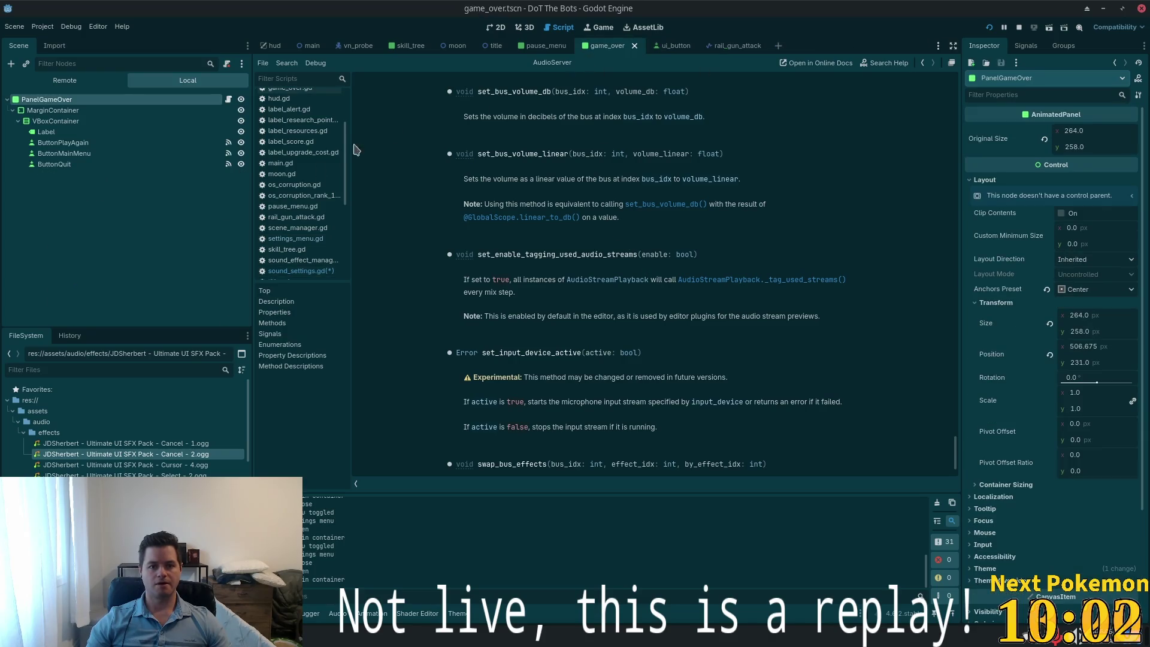
left_click(296, 271)
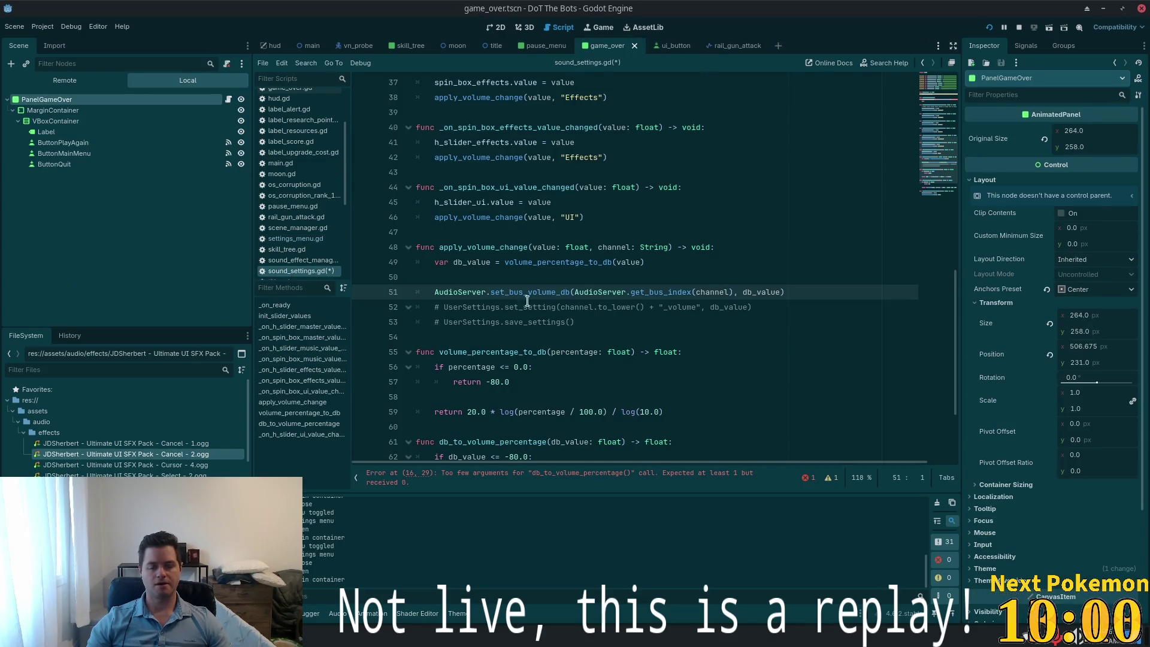
key("ctrl+s")
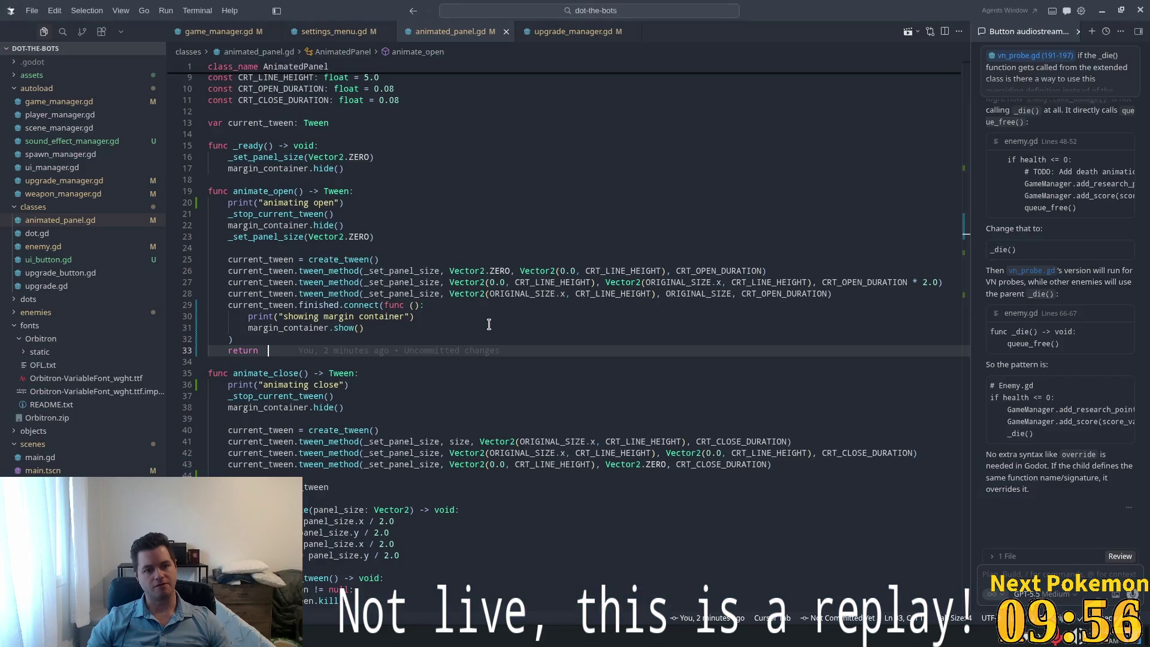
Open sound_settings.gd in Visual Studio Code through Quick Open
key("alt+Tab")
key("ctrl+p")
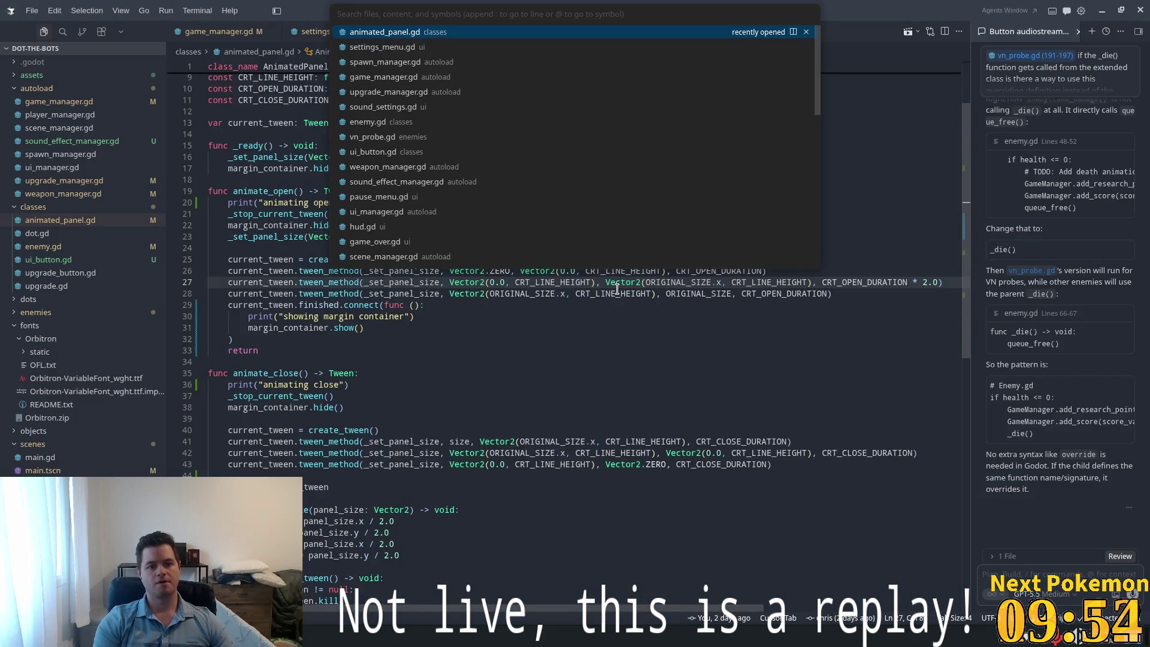
type("sound")
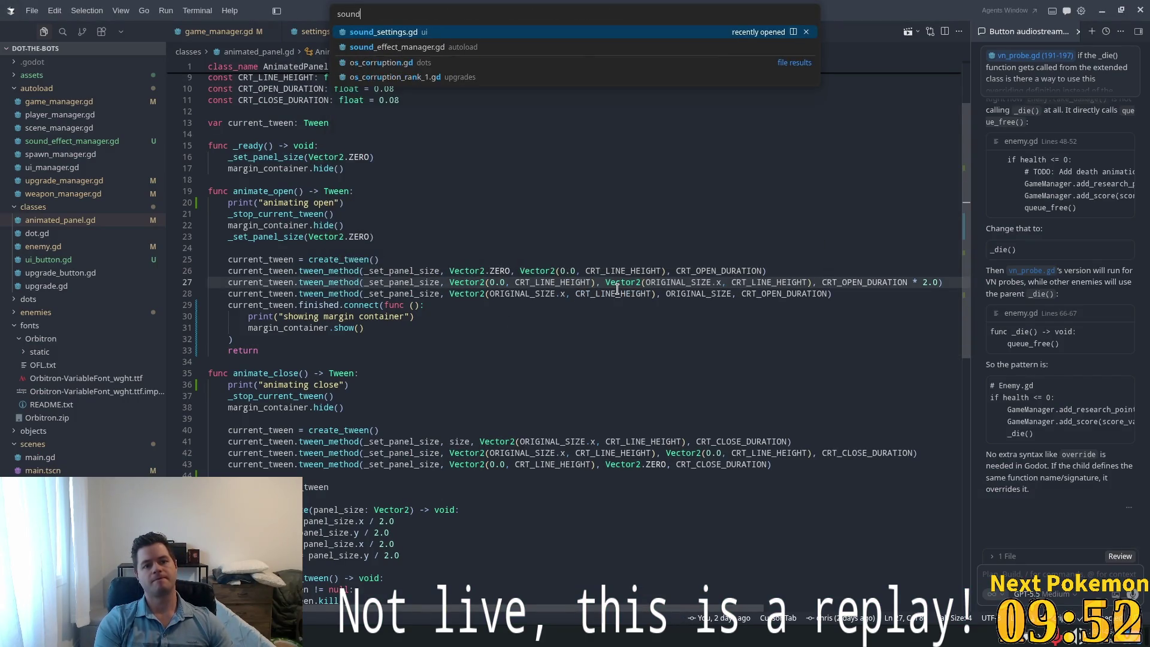
key("Return")
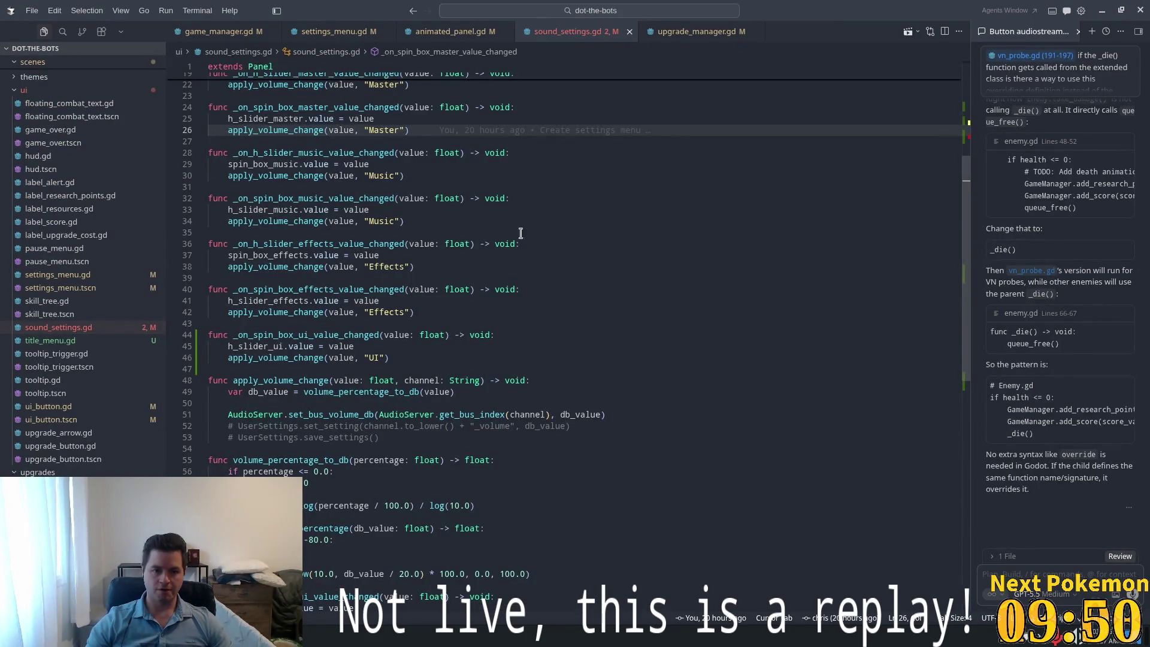
Set the Master, Music, Effects and UI sliders and spin boxes from AudioServer.get_bus_volume_db
scroll(521, 240, "up", 6)
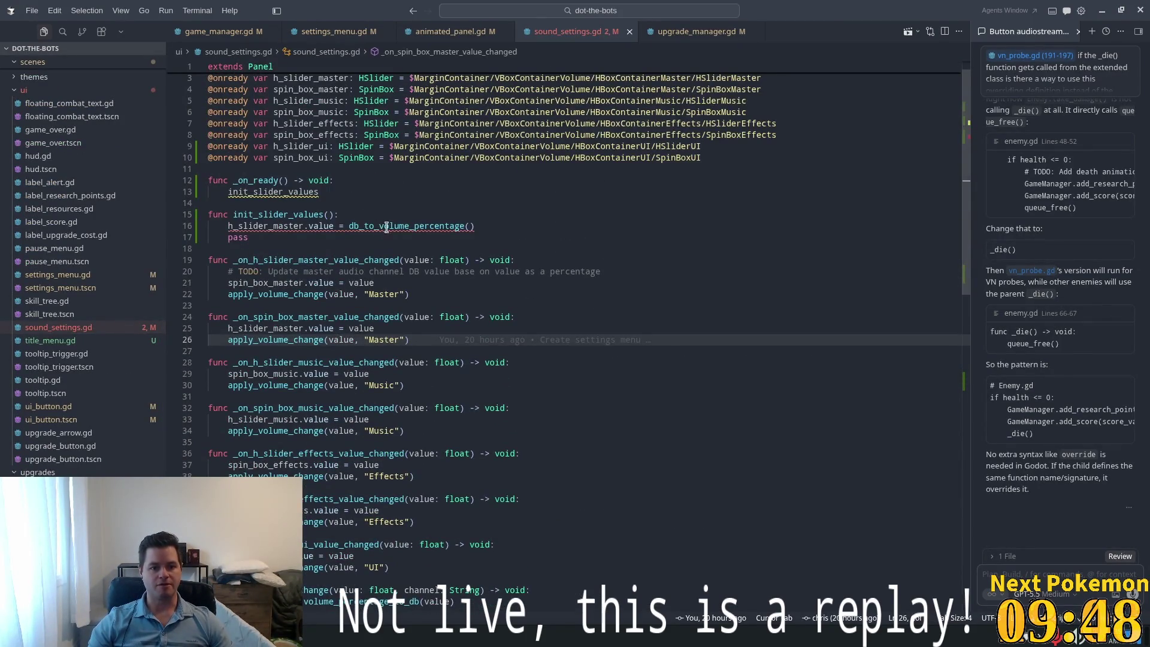
left_click(334, 225)
left_click(470, 226)
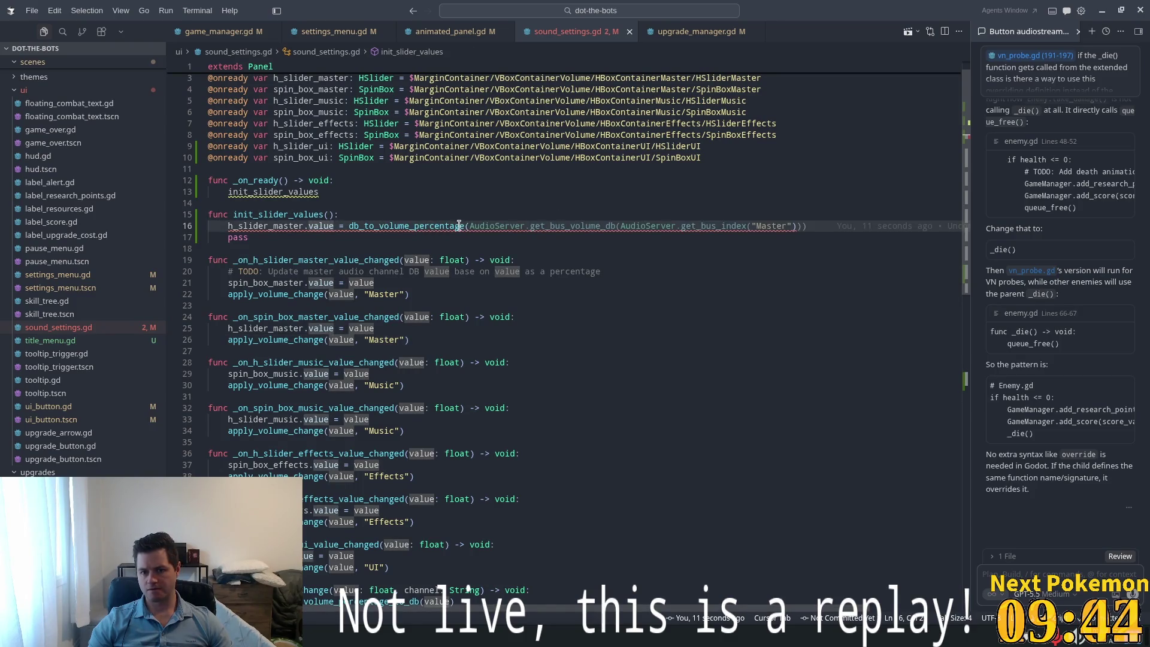
key("Tab")
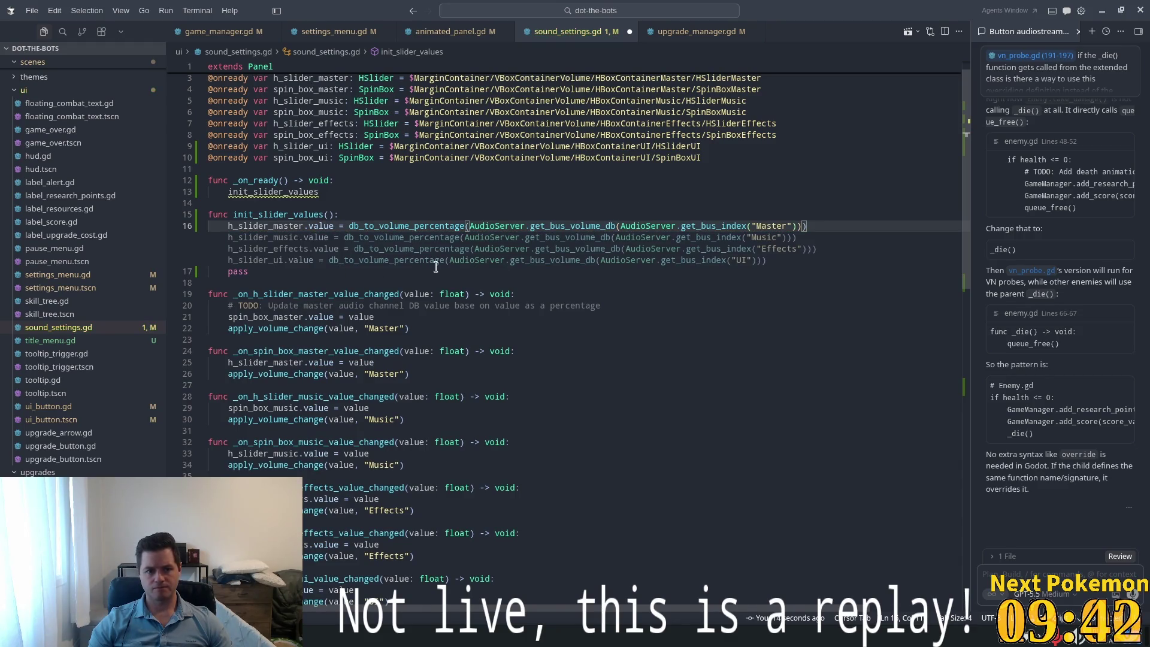
key("Tab")
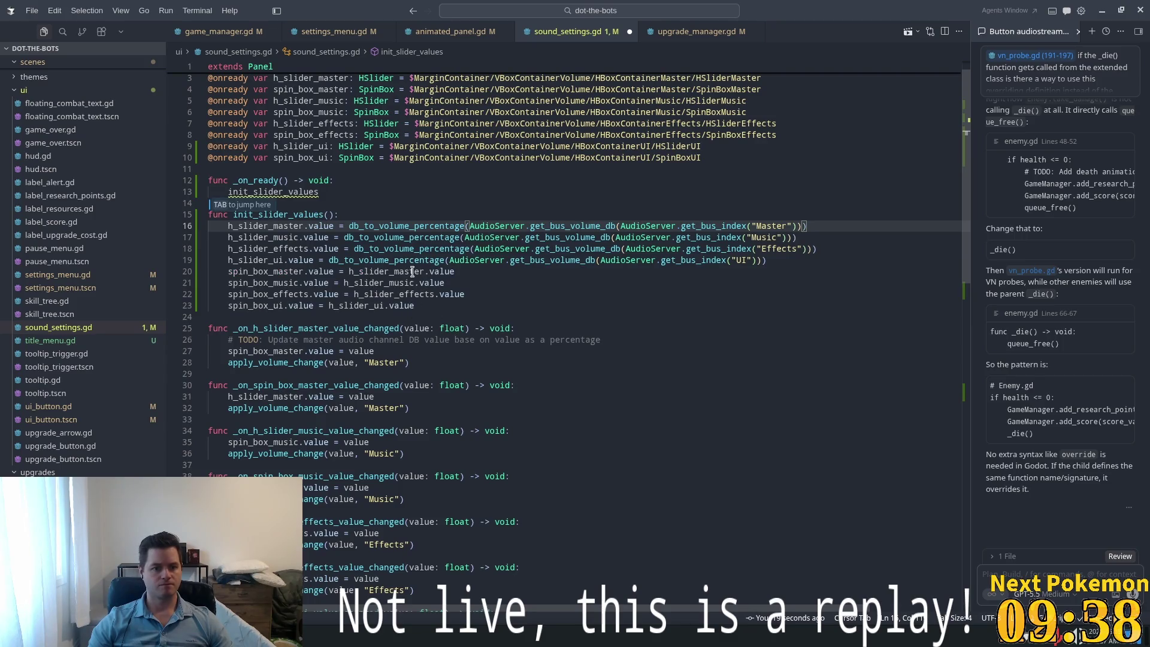
key("Tab")
Complete the init_slider_values() call in _ready, save, and run the game in Godot
left_click(251, 202)
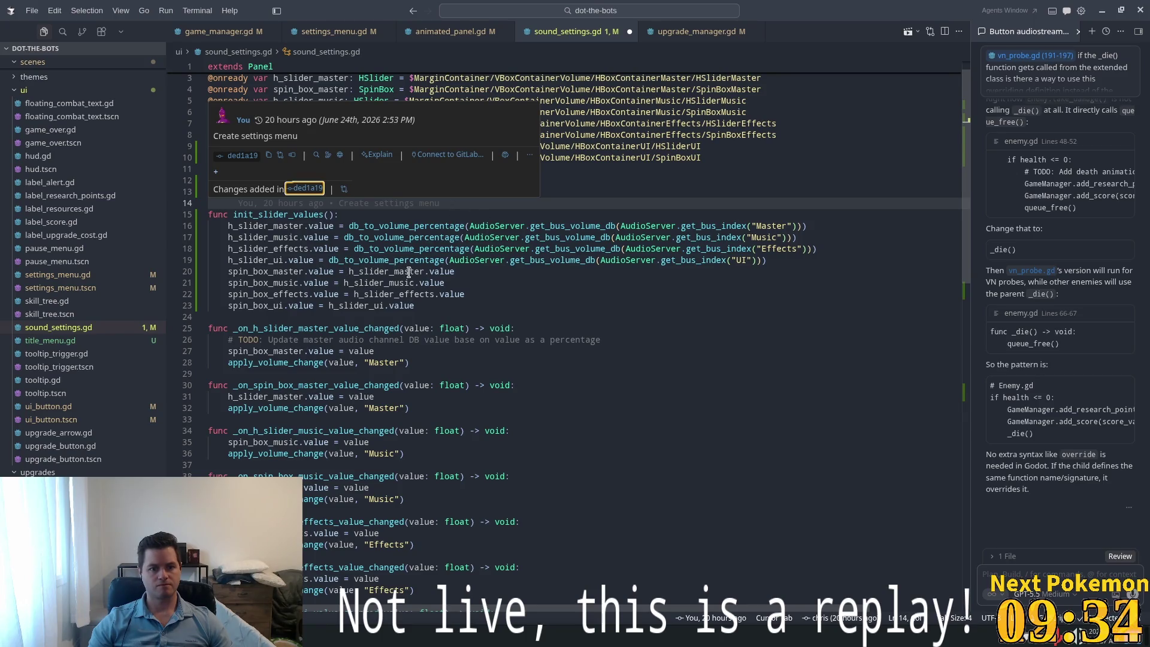
key("Tab")
key("ctrl+s")
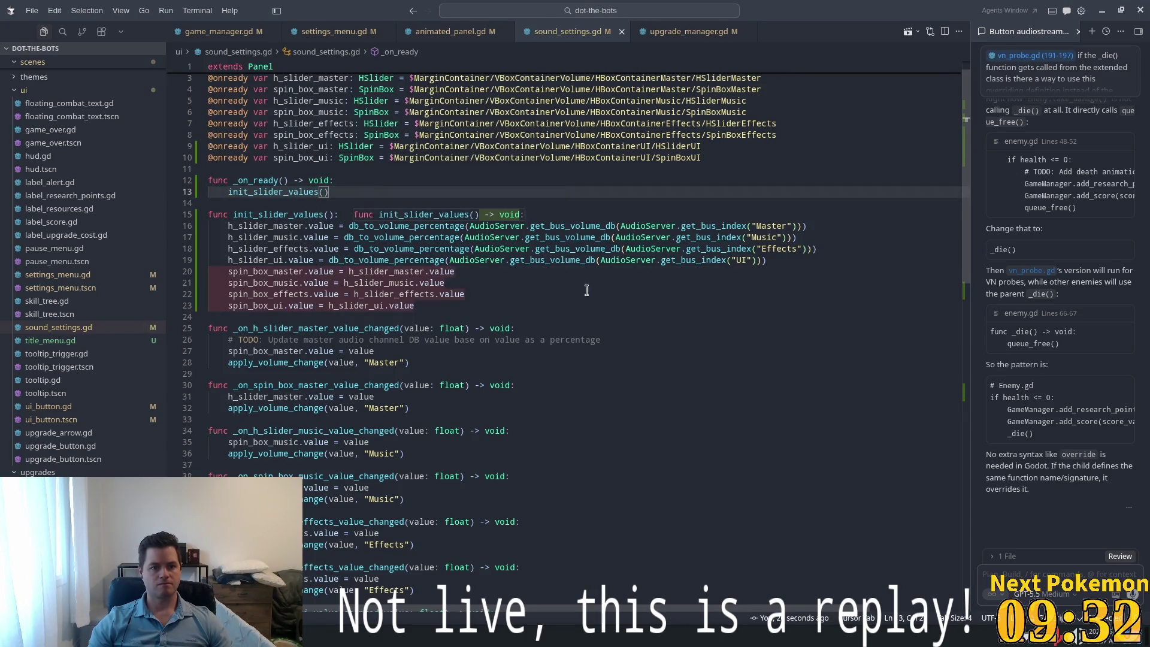
key("Tab")
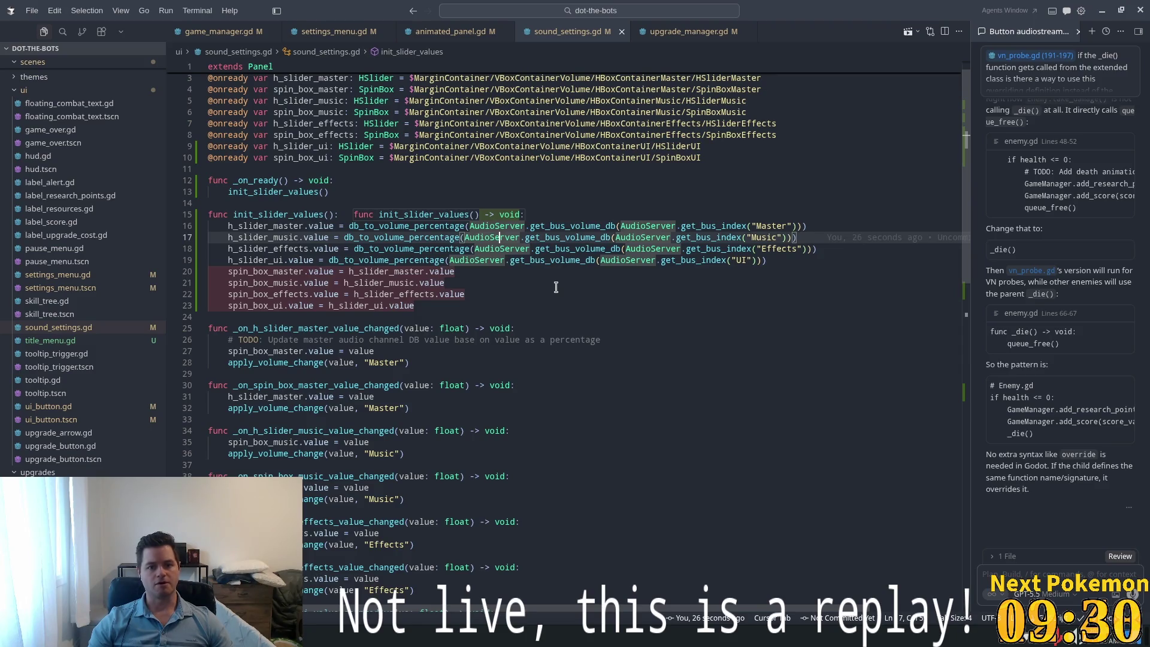
key("alt+Tab")
key("F5")
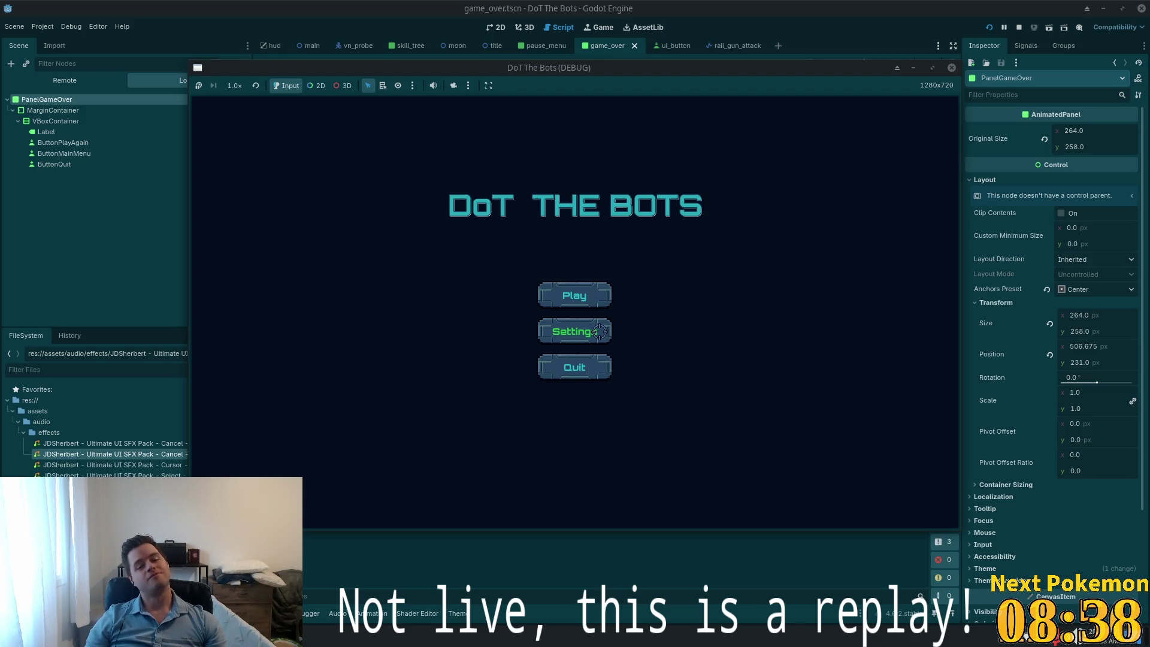
In the main menu Settings, lower the UI volume to 38 and close the panel
left_click(600, 331)
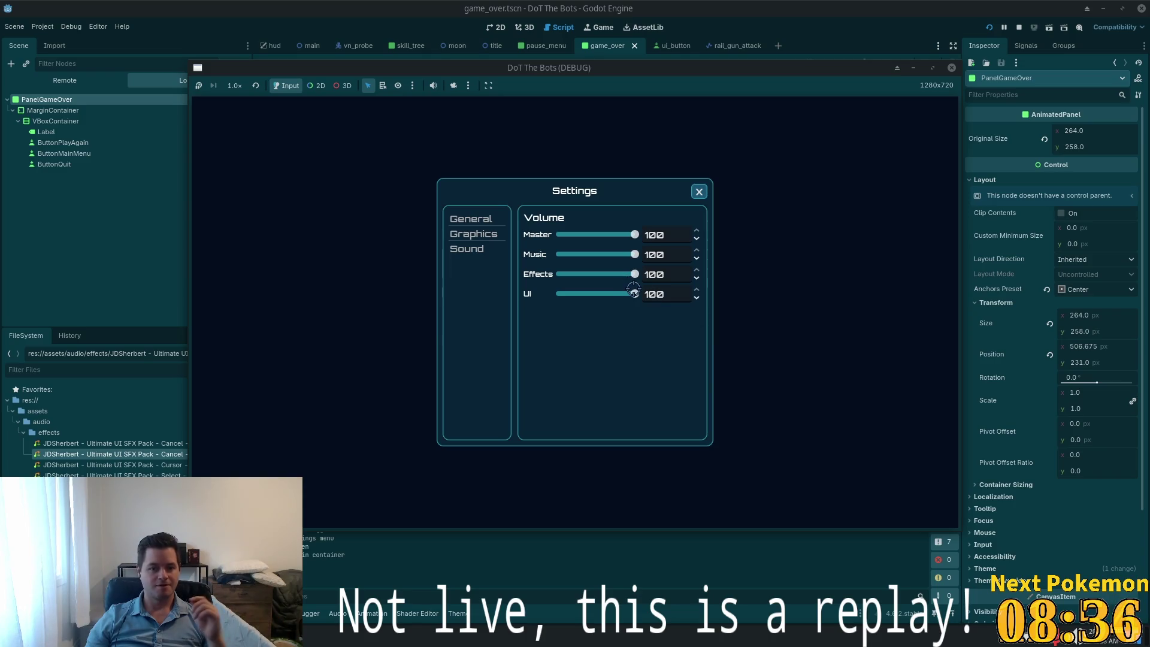
left_click_drag(634, 294, 590, 295)
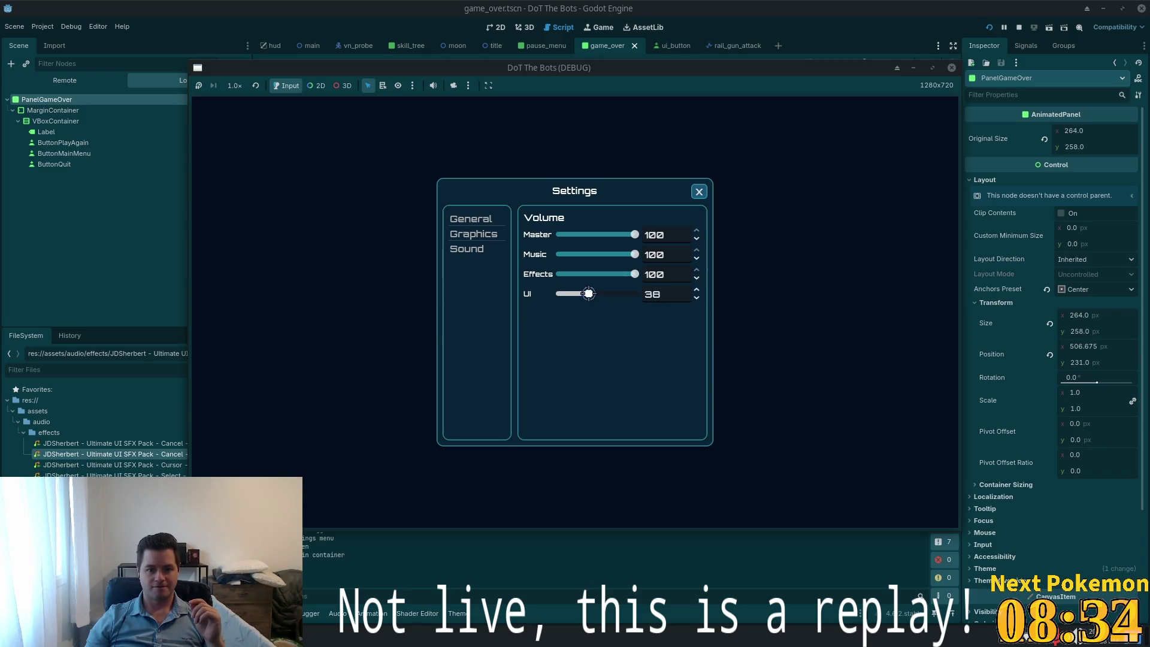
left_click(698, 192)
Start a match, check the UI volume in the pause-menu Settings twice, then stop the game
left_click(572, 295)
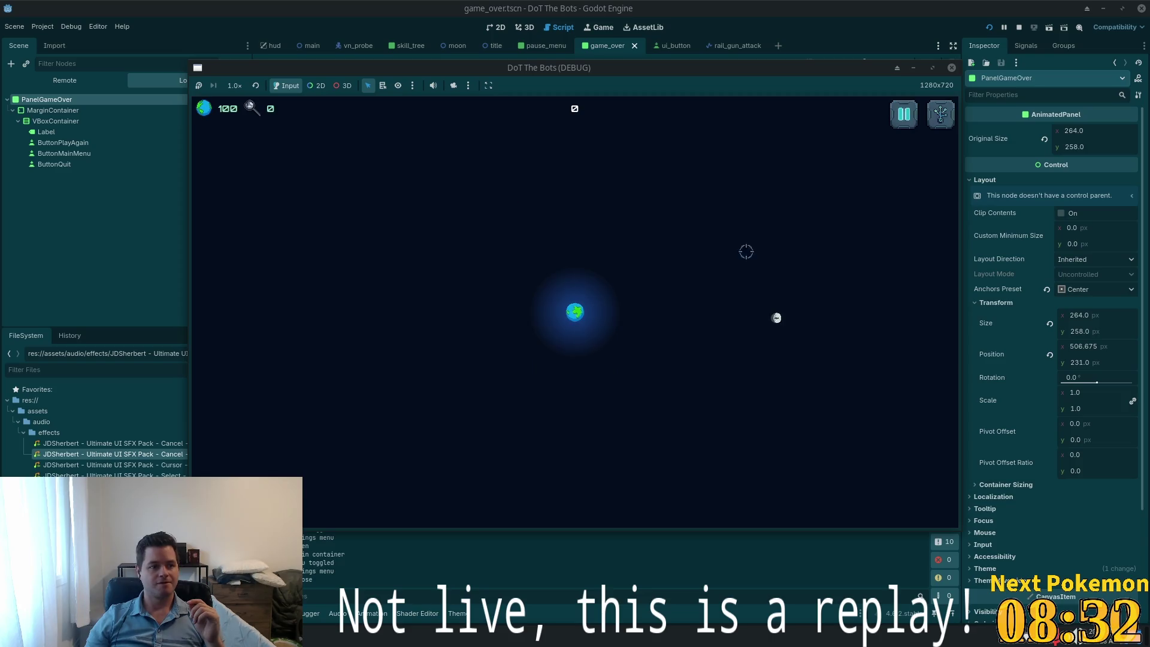
left_click(902, 114)
left_click(581, 320)
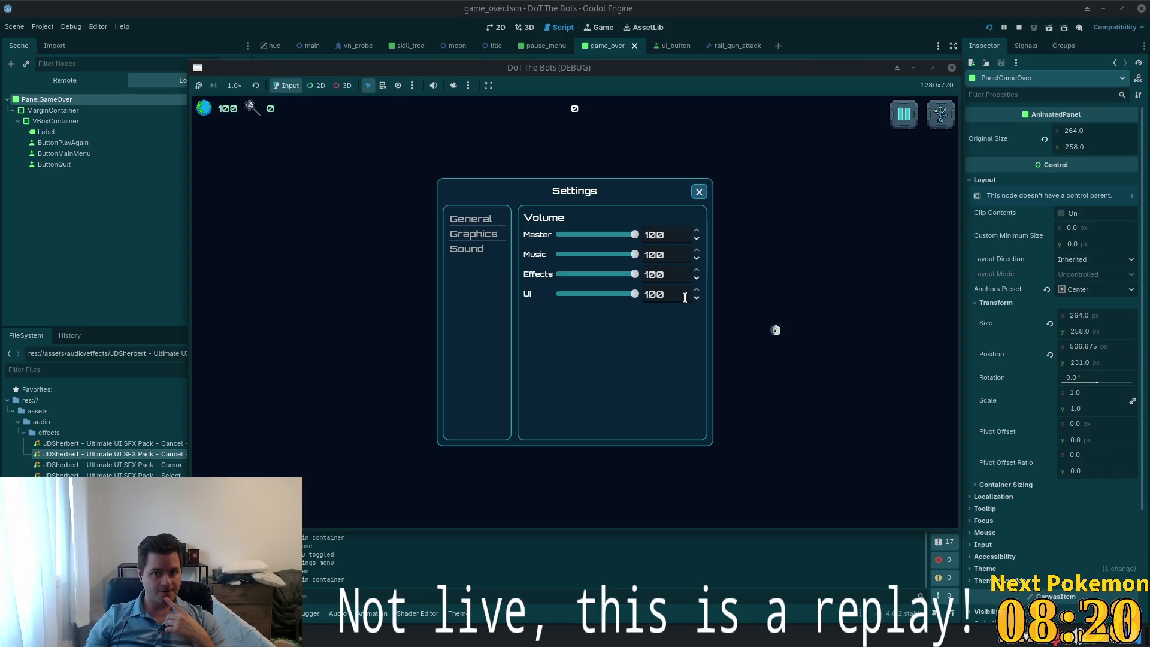
left_click(698, 192)
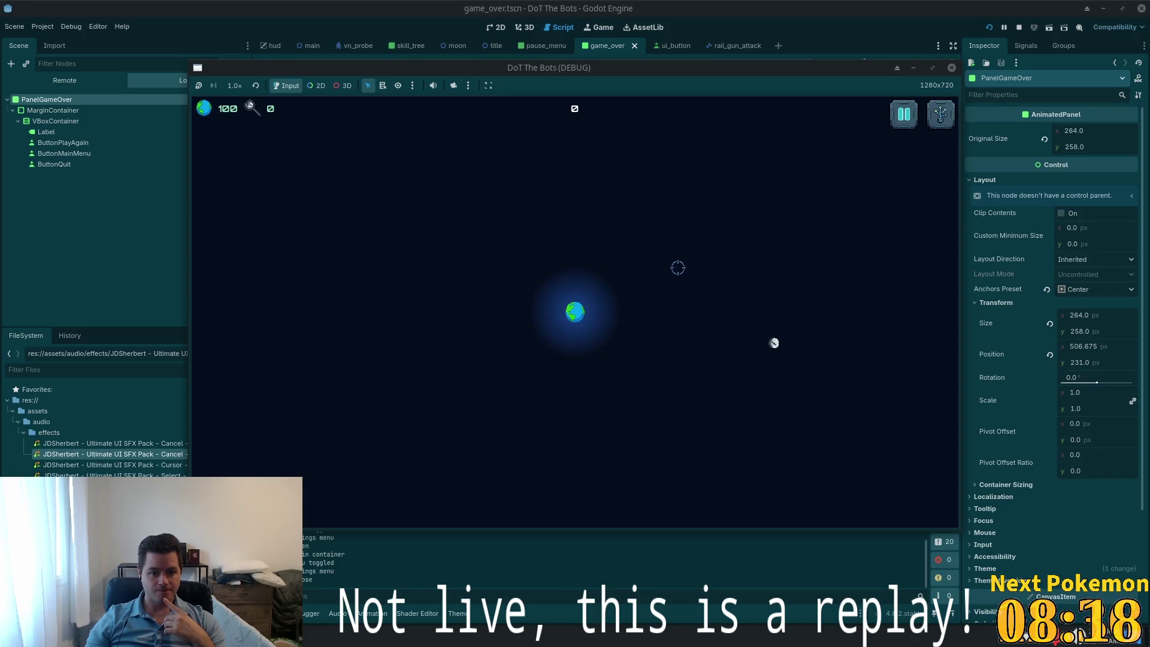
left_click(902, 120)
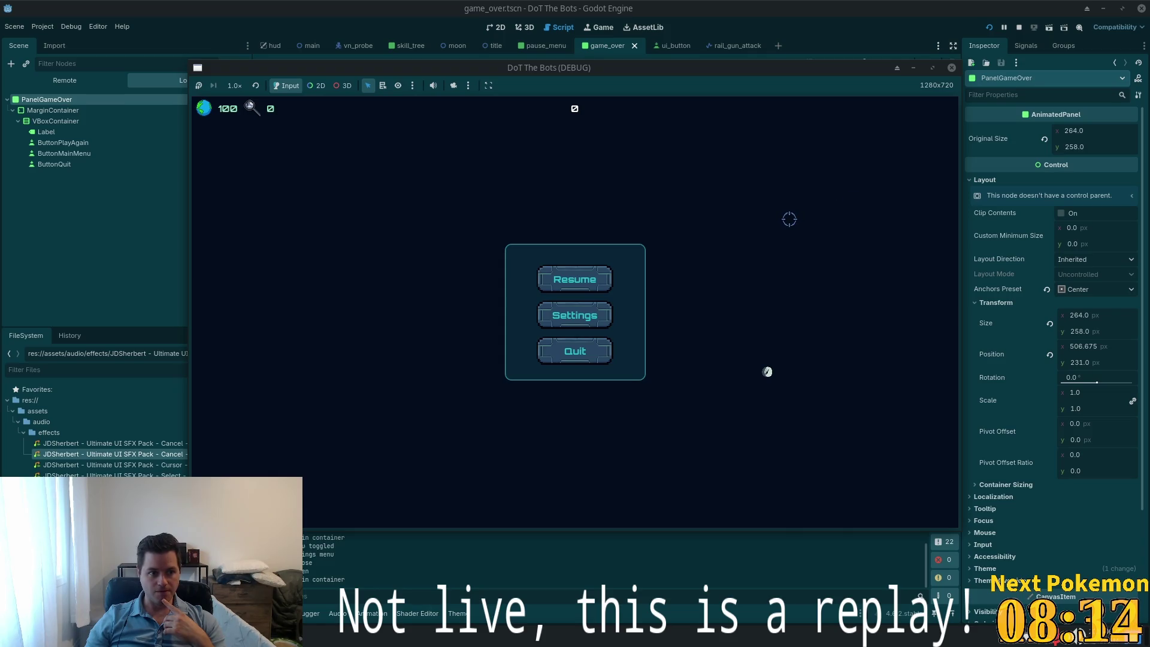
left_click(559, 315)
left_click(699, 195)
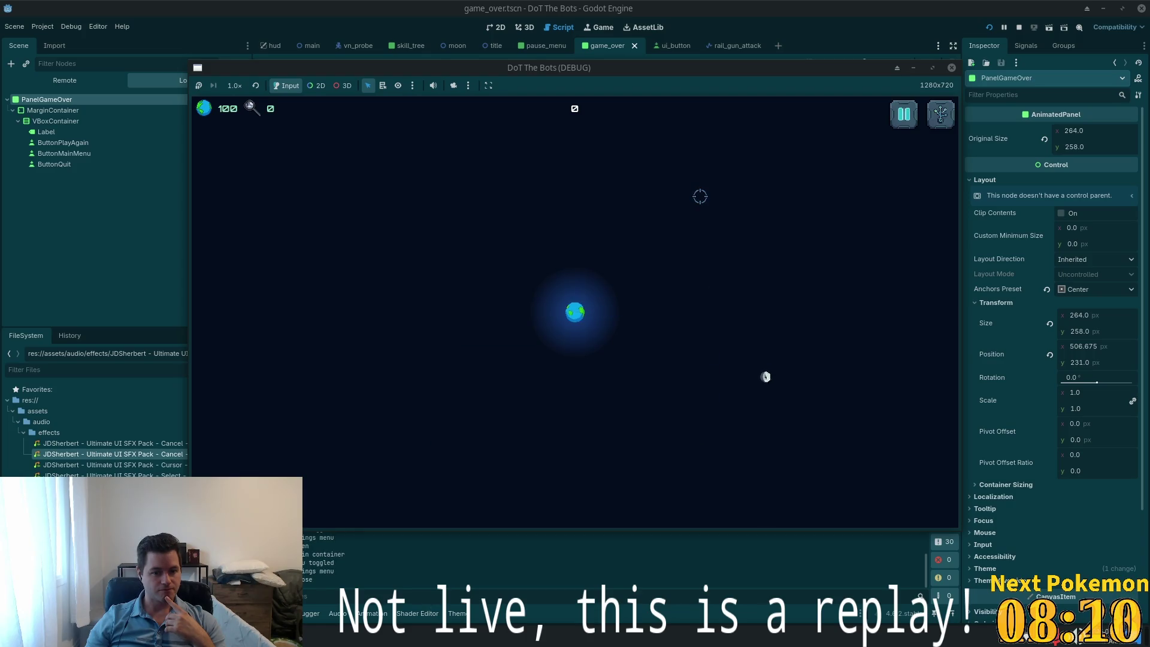
key("F8")
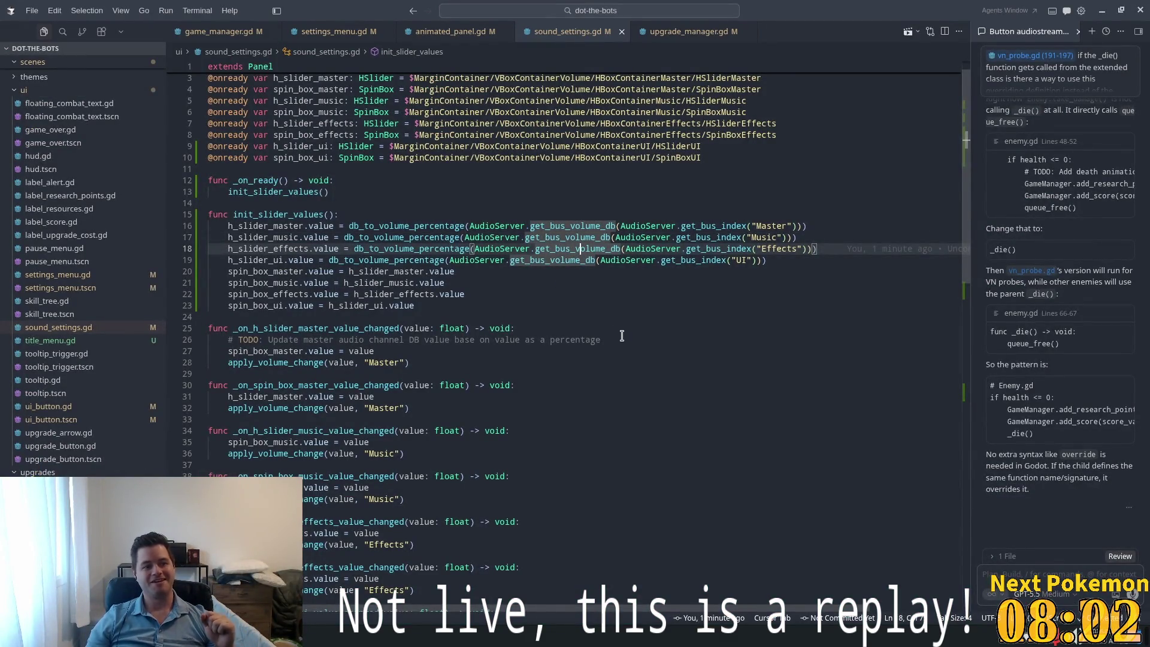
key("Up")
key("Up")
key("Up")
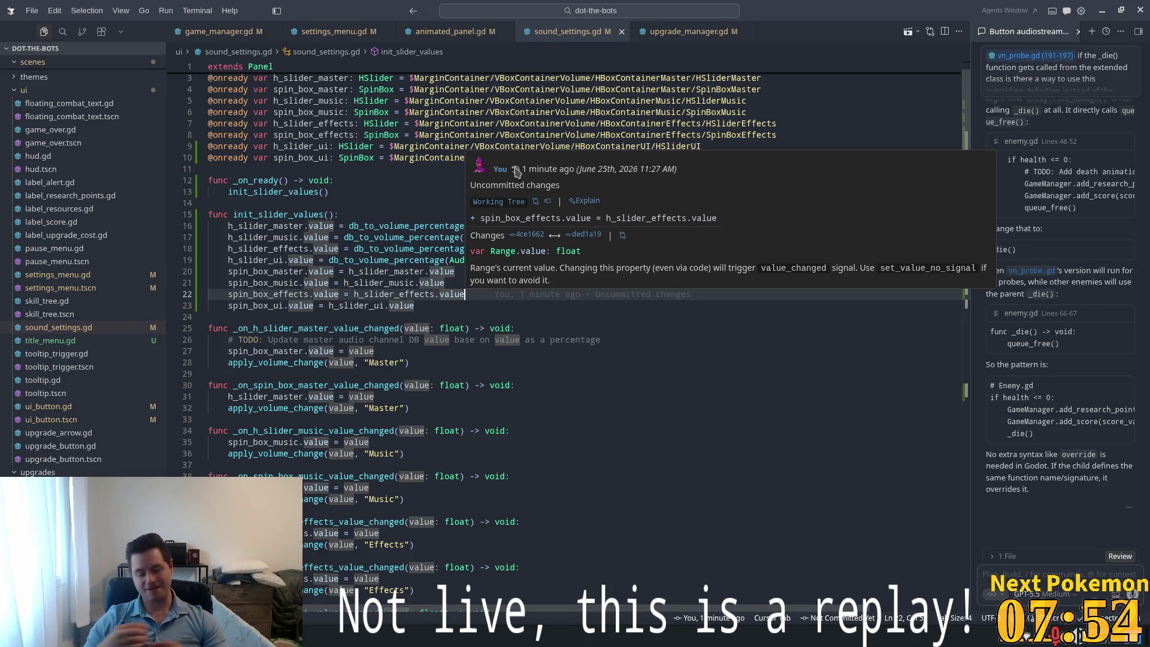
key("Up")
key("Up")
key("Up")
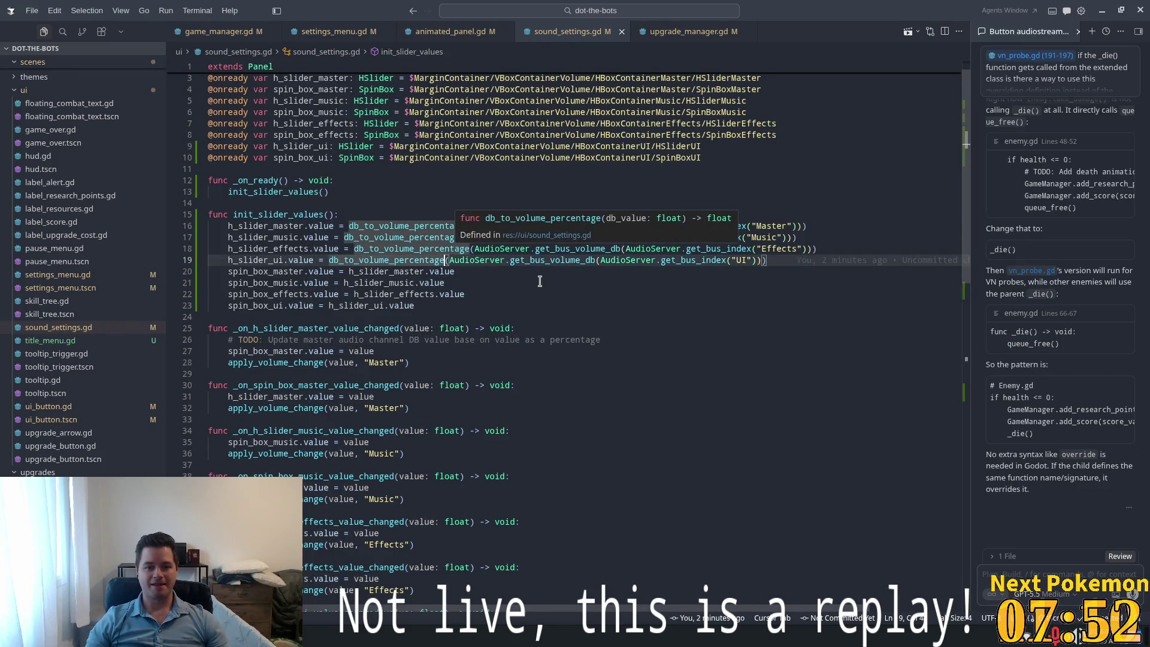
double_click(575, 249)
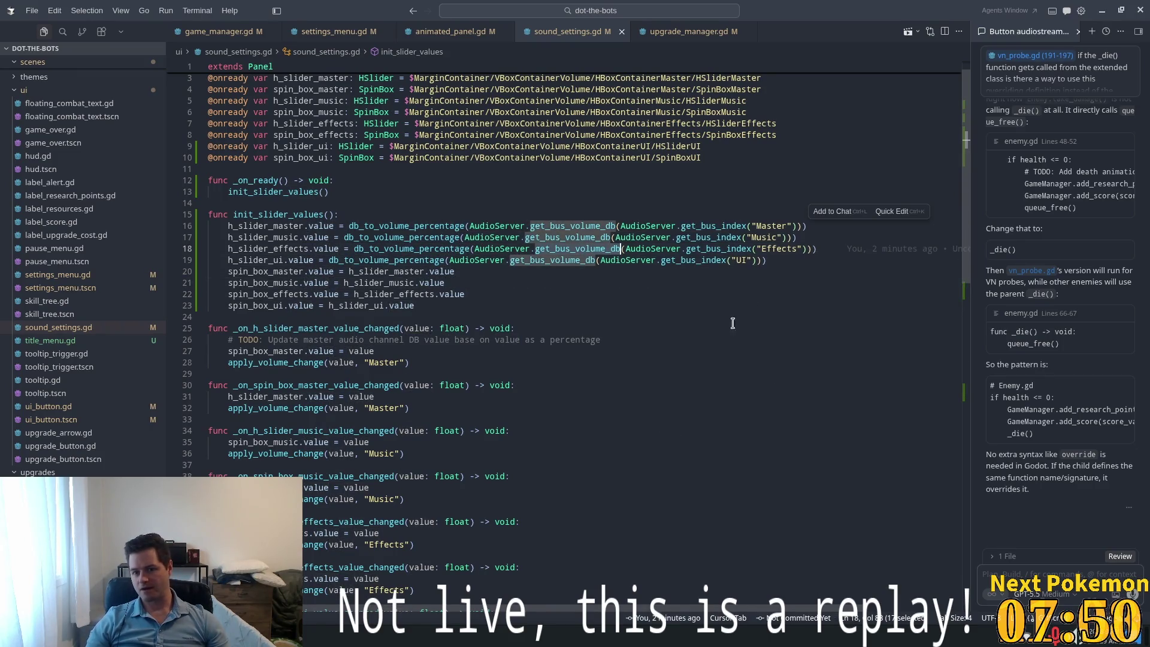
left_click(760, 261)
key("Up")
key("Up")
key("Up")
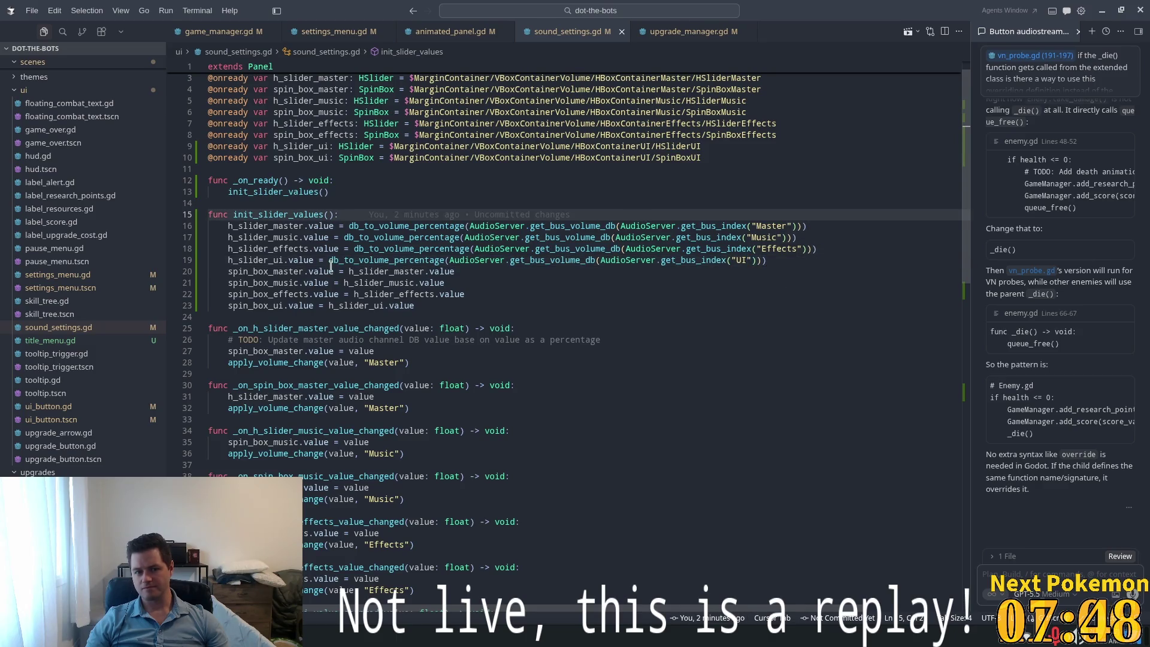
left_click(522, 327)
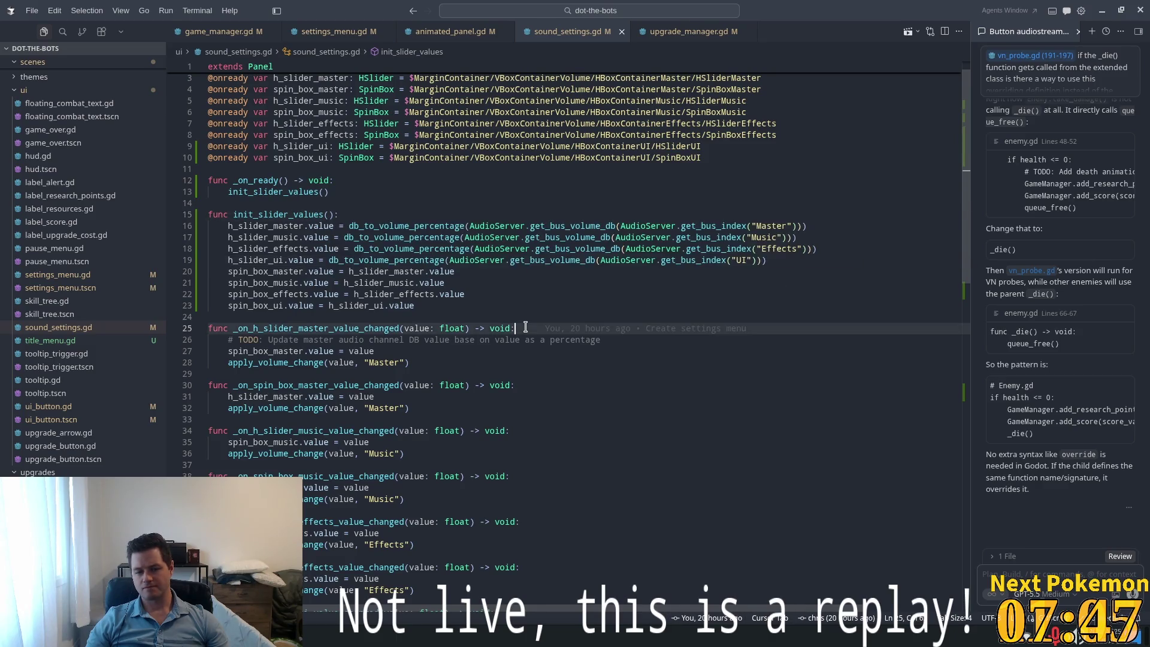
double_click(429, 238)
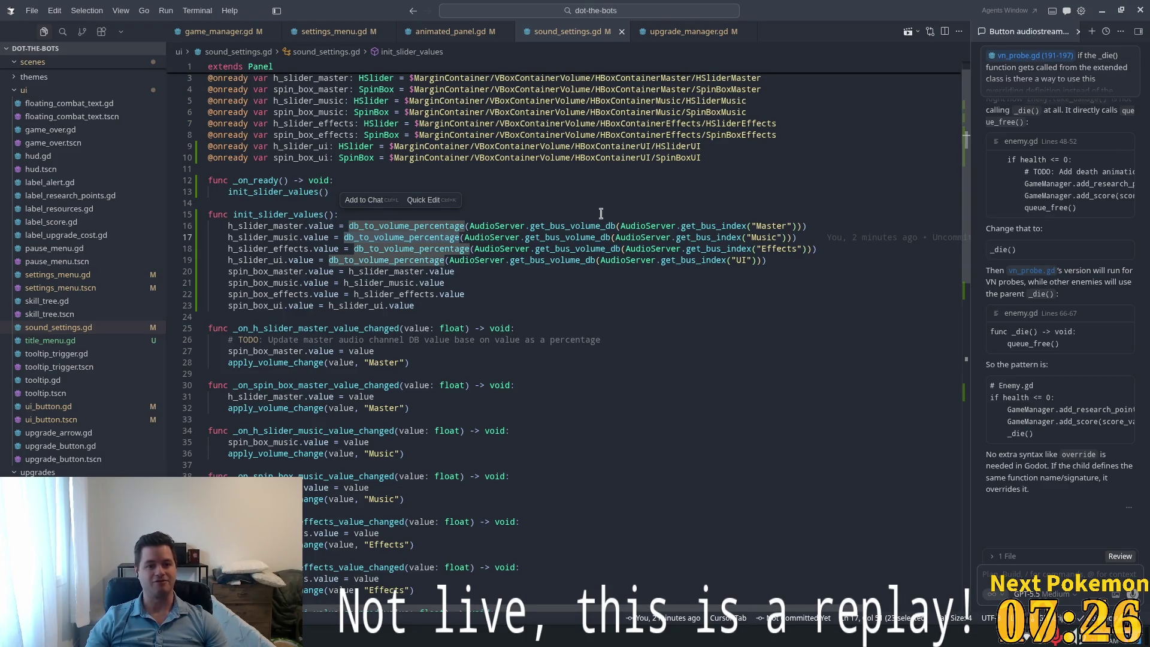
left_click(586, 226)
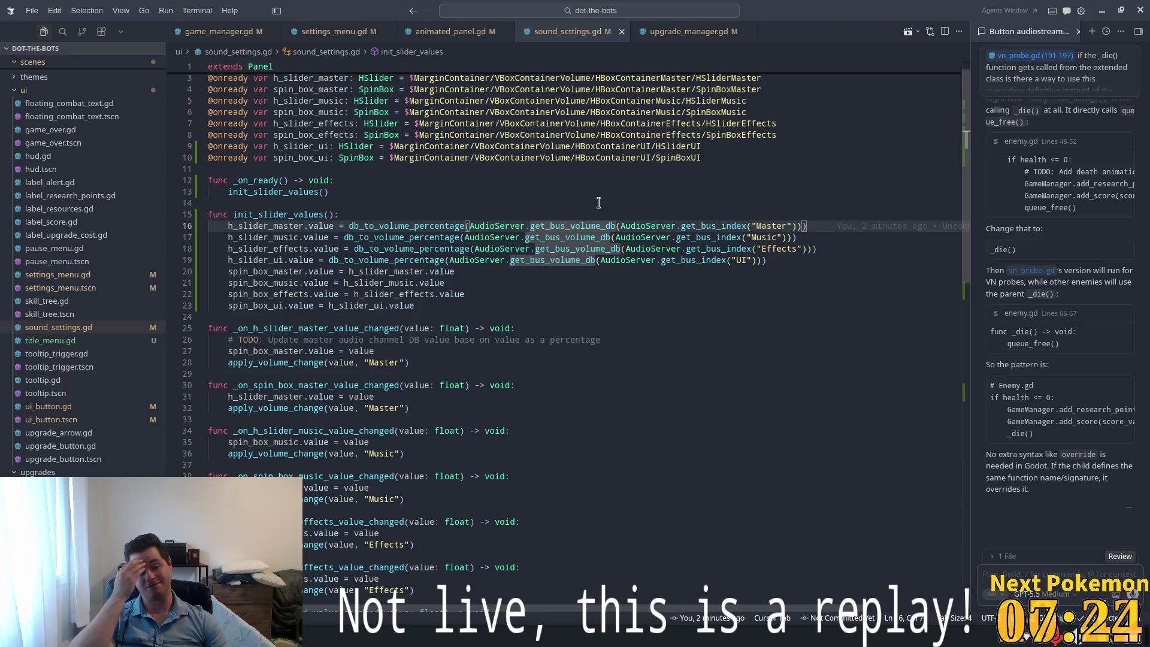
left_click(406, 189)
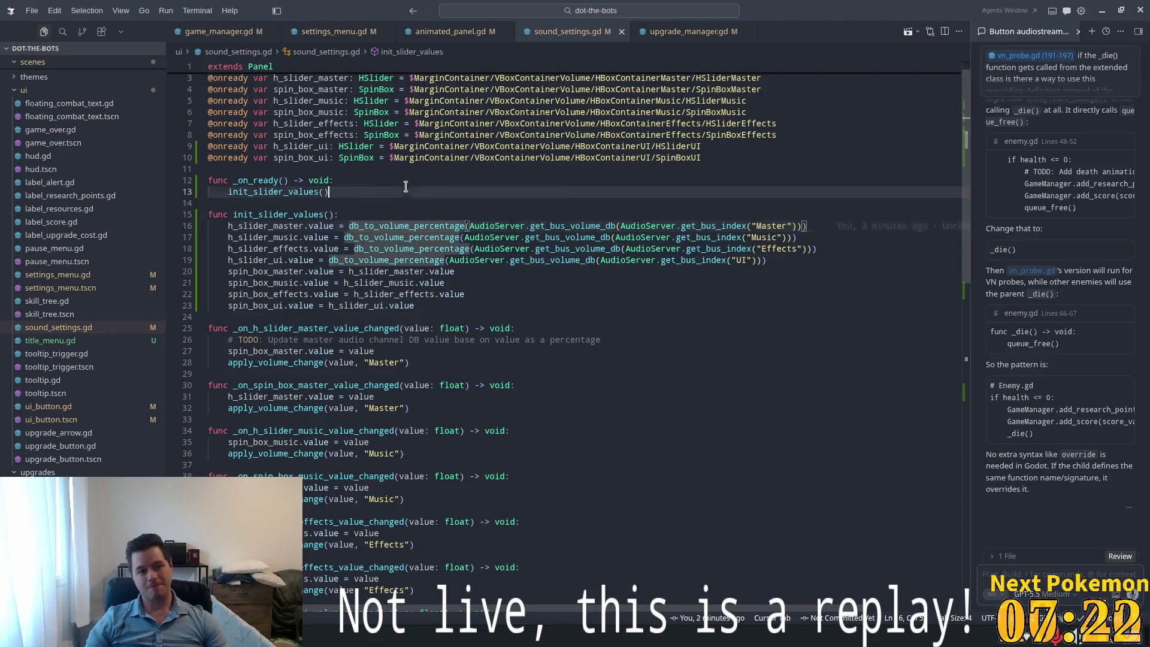
left_click(331, 215)
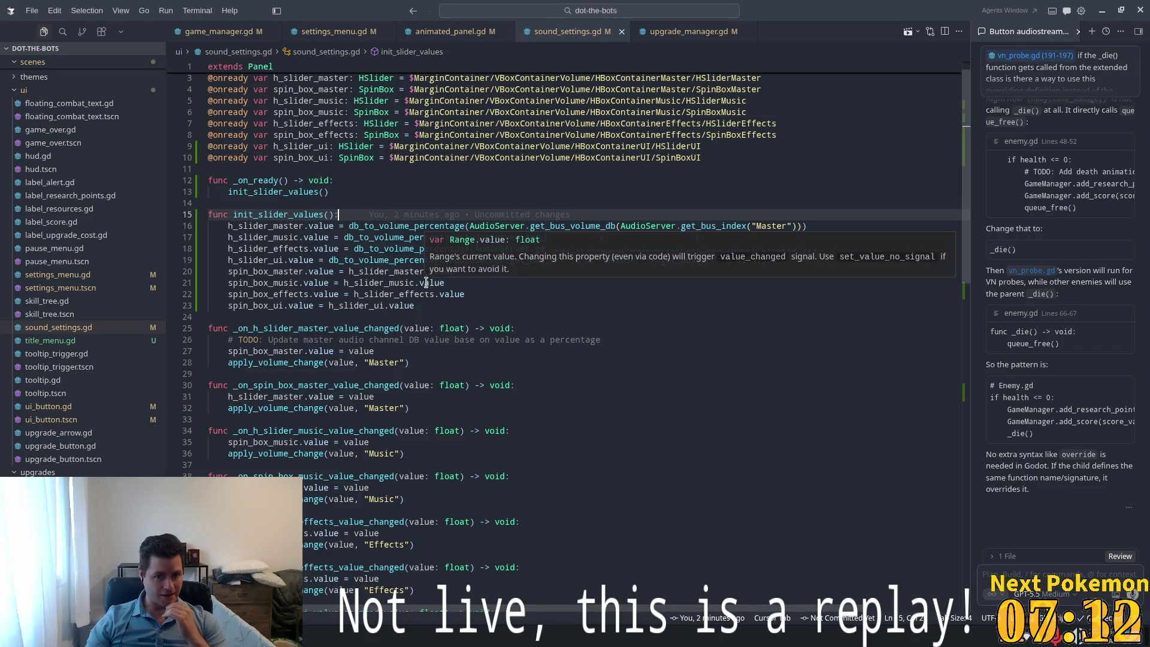
left_click(494, 271)
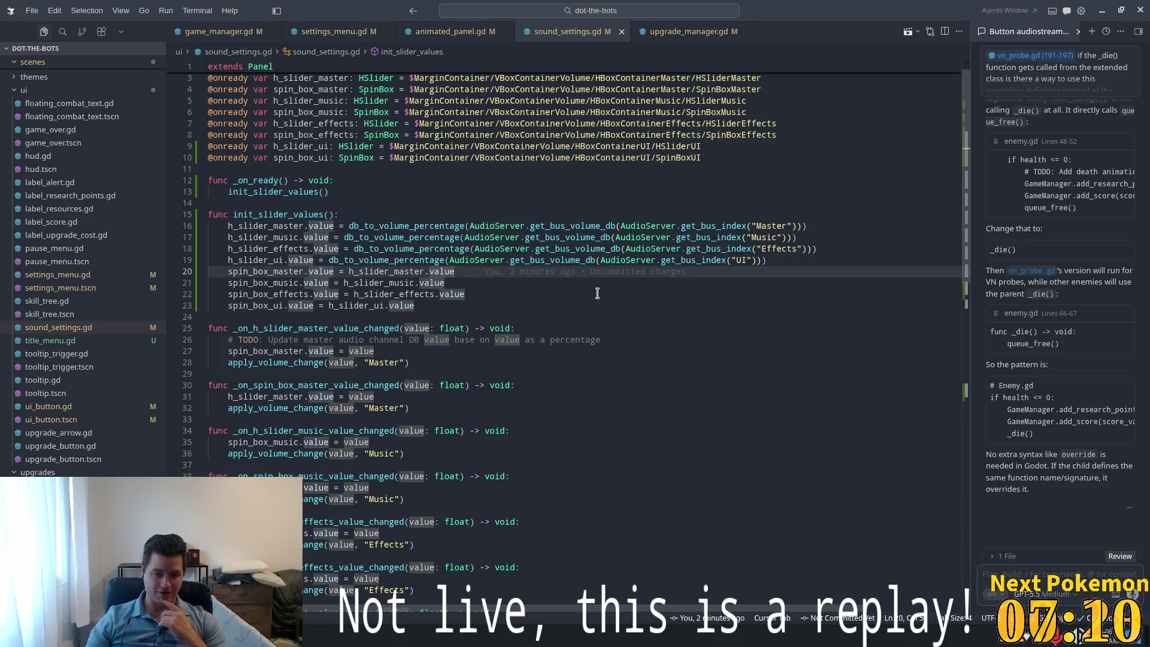
left_click(790, 257)
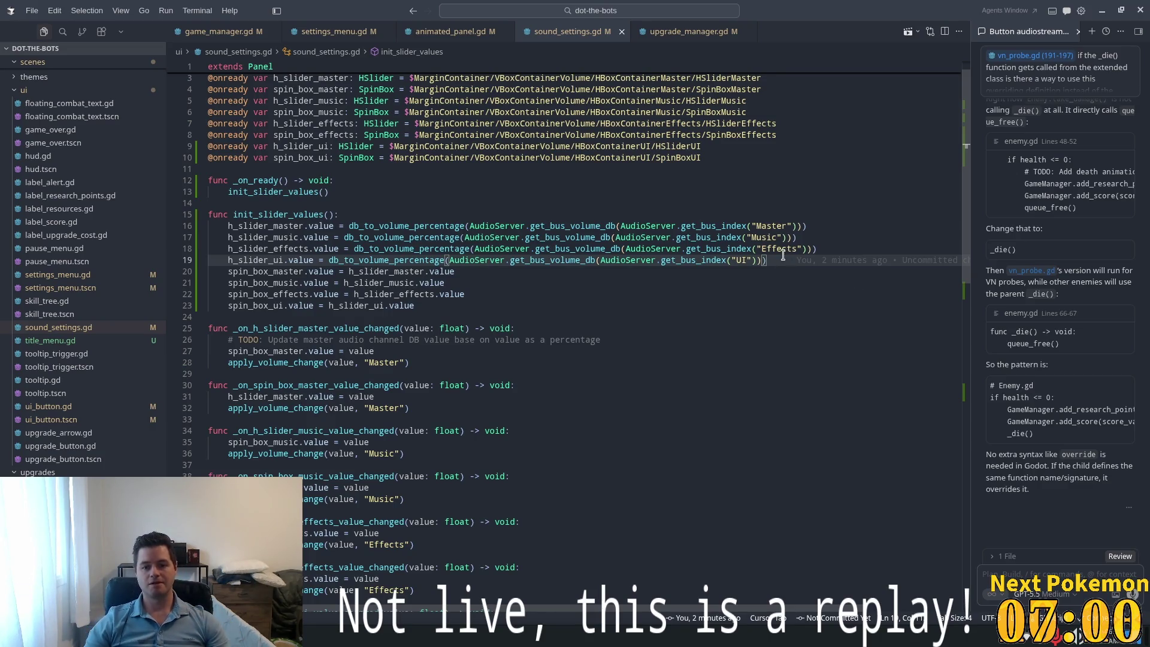
key("Return")
Save sound_settings.gd and review the db_to_volume_percentage calls in init_slider_values
key("Up")
key("Up")
key("Up")
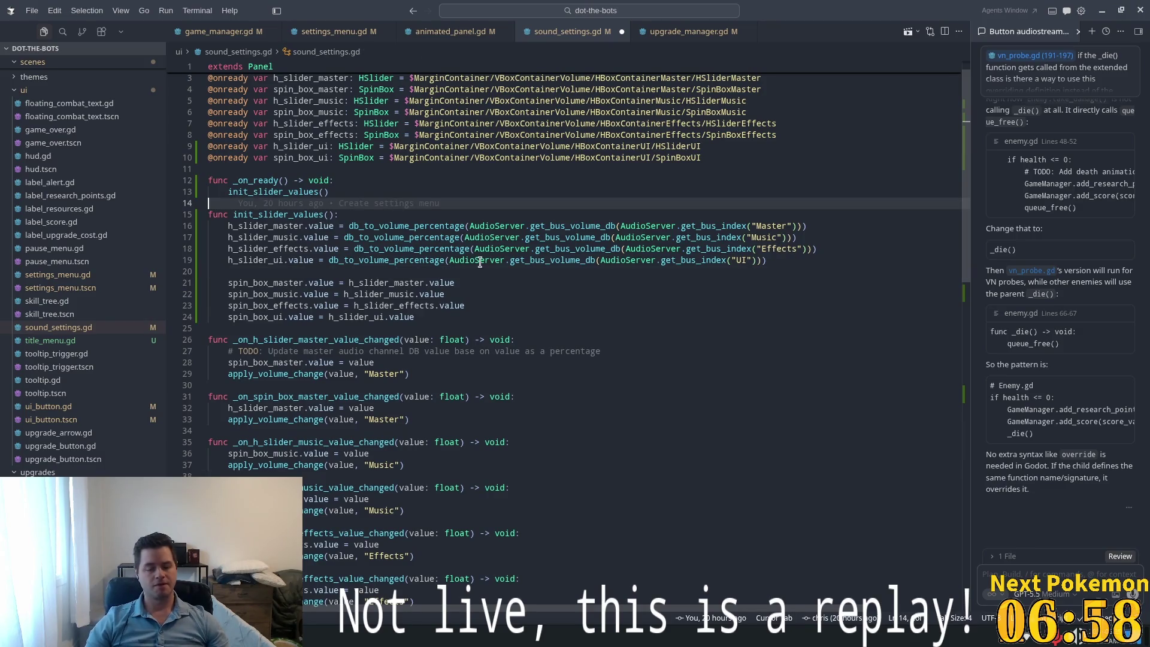
key("ctrl+s")
key("Down")
key("Down")
key("Down")
key("End")
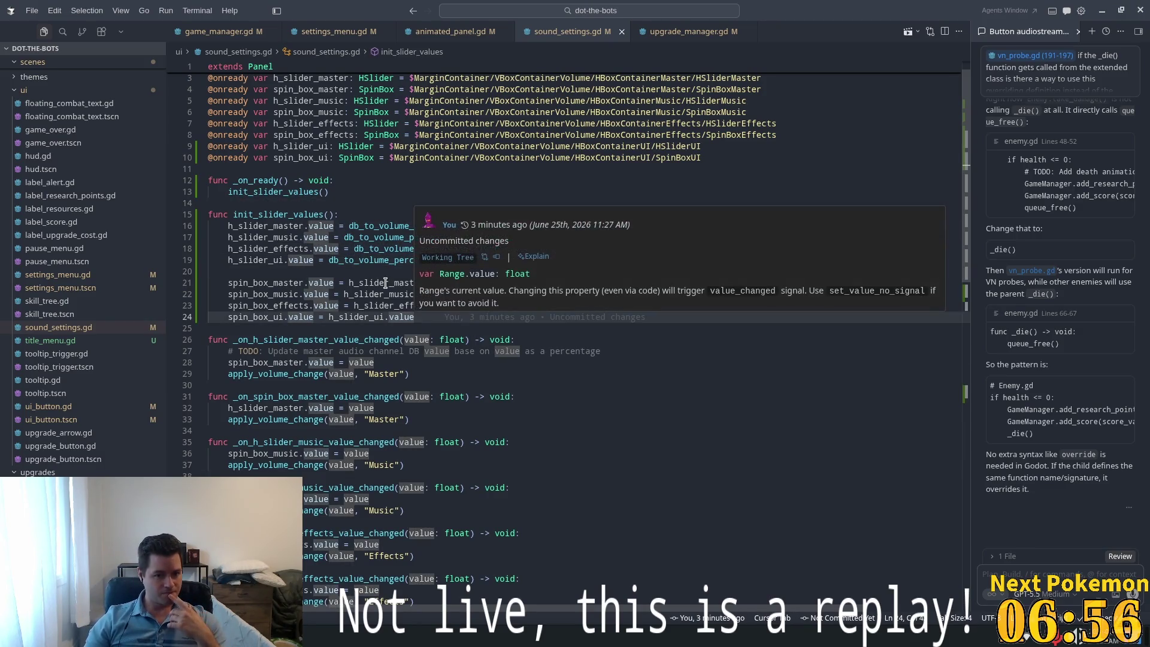
key("Up")
key("Up")
key("Up")
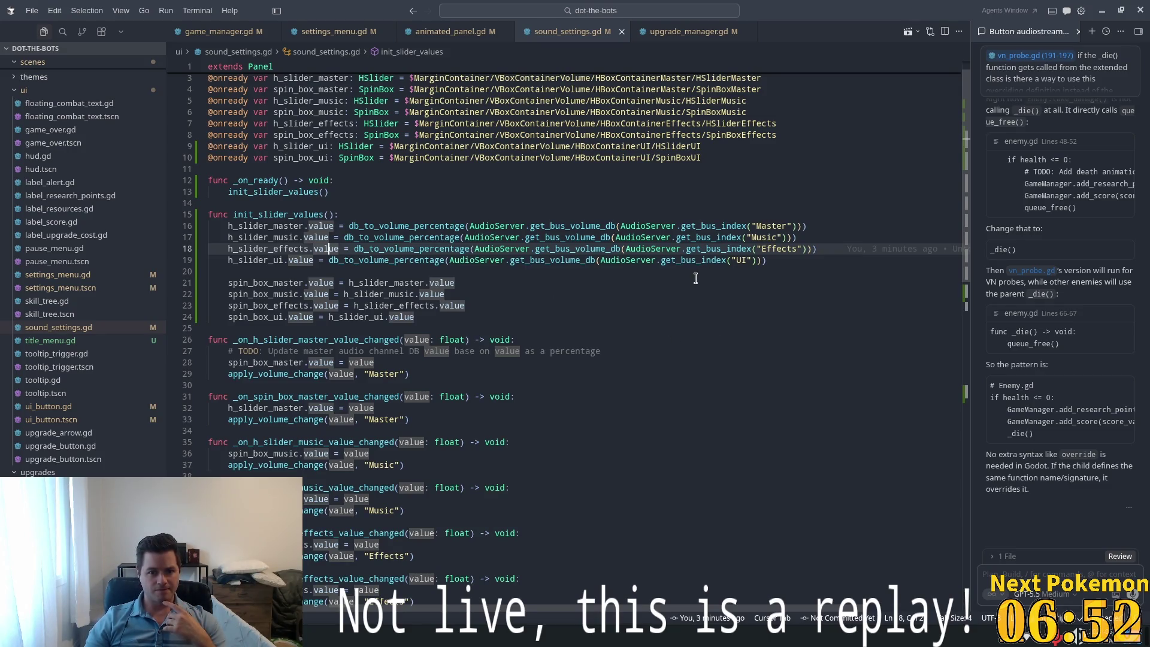
mouse_move(483, 241)
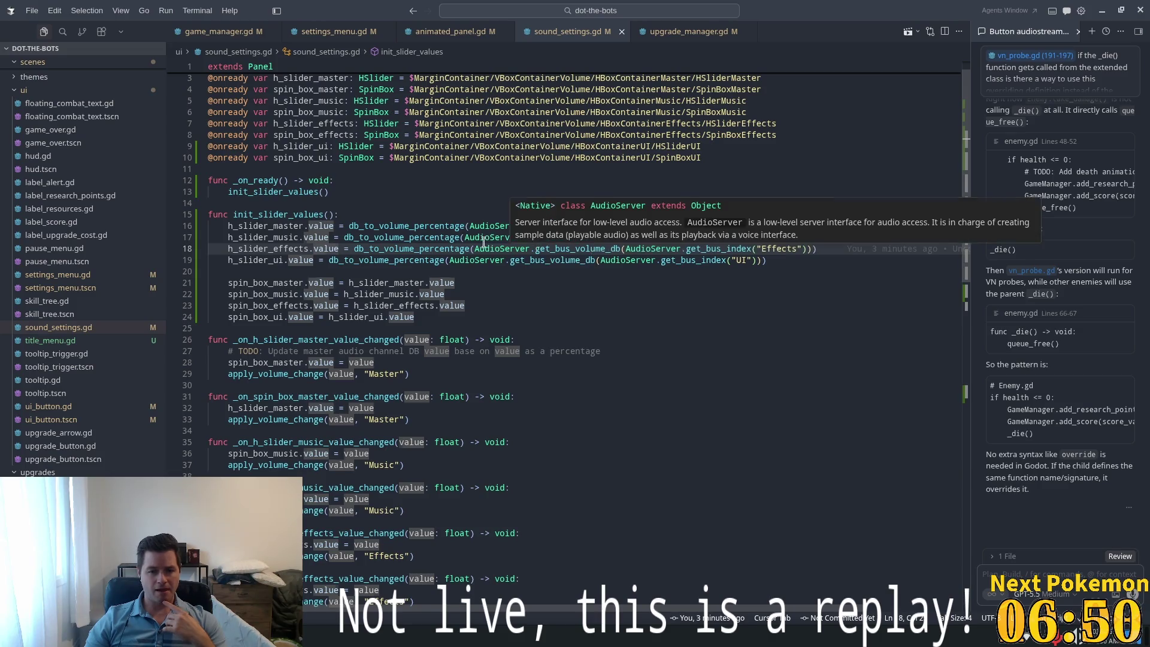
double_click(382, 237)
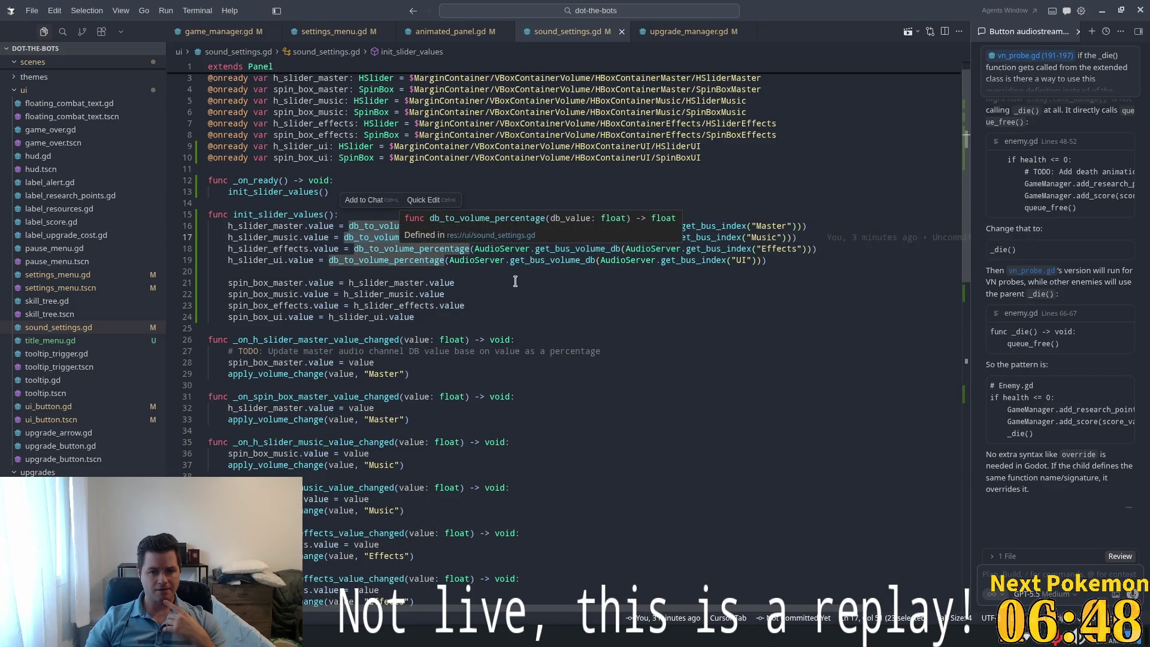
Print 'initializing slider values' and the Master, Music, Effects and UI bus volumes at the top of init_slider_values
left_click(372, 214)
key("Return")
type("p")
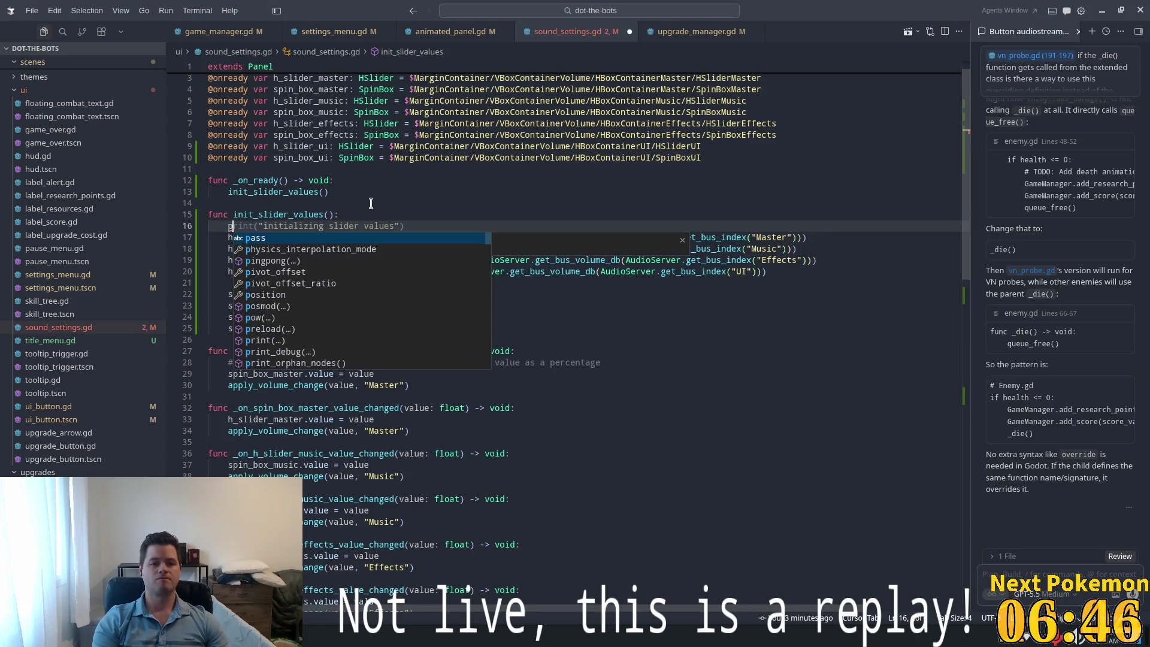
key("Tab")
key("Return")
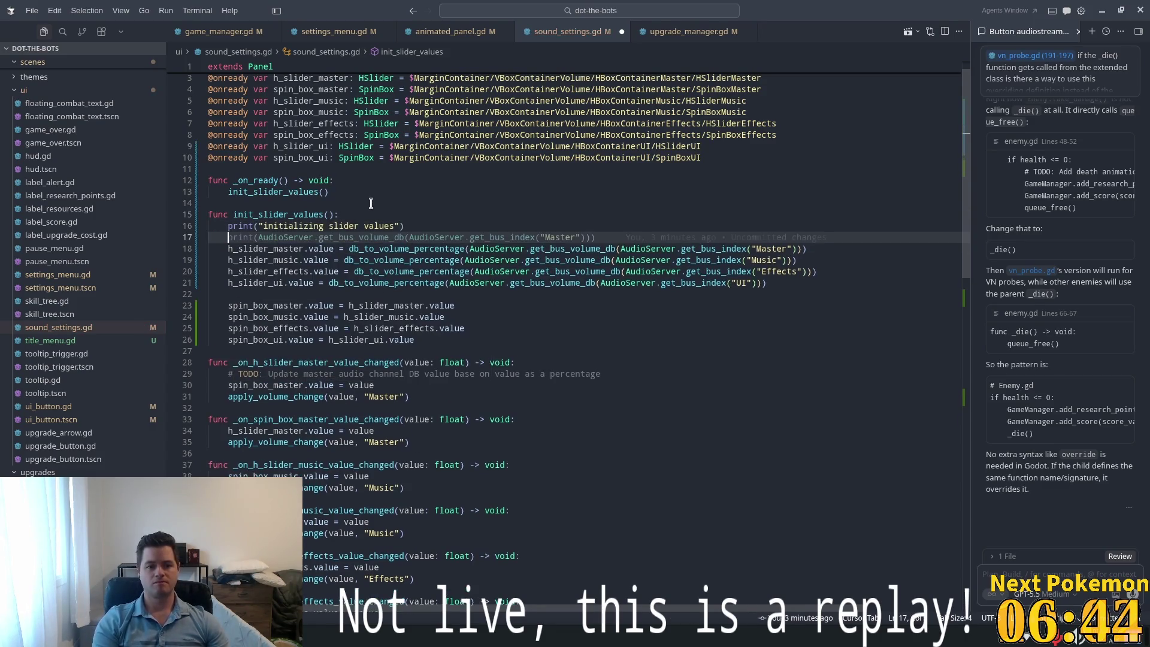
type("p")
key("Tab")
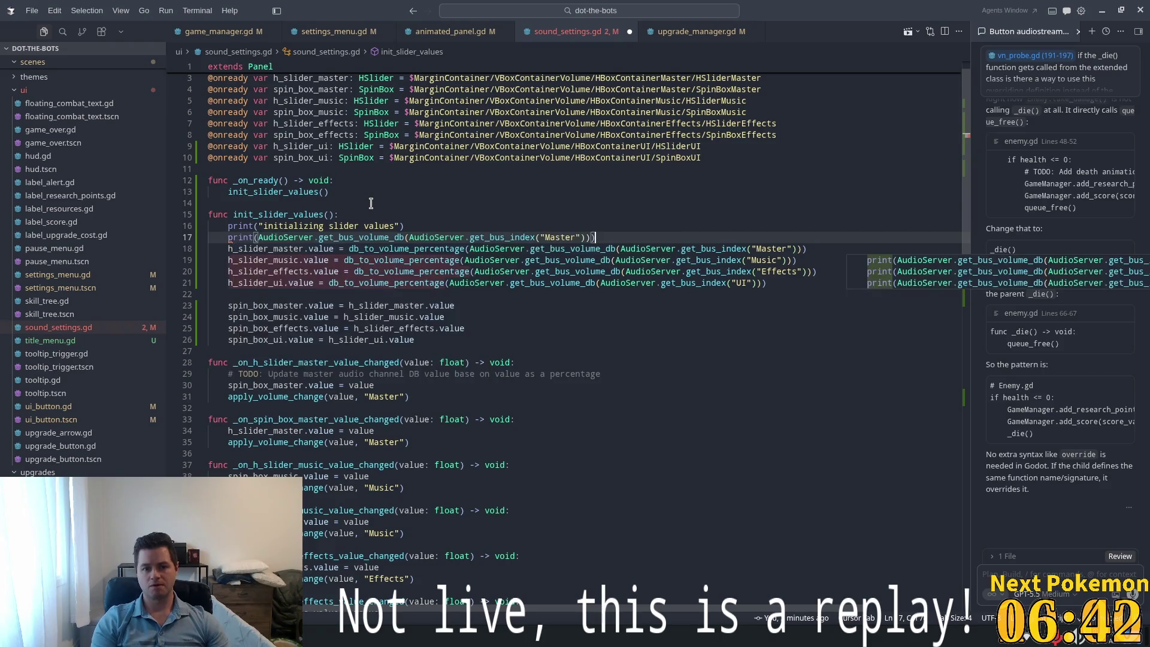
key("Return")
key("Tab")
key("Return")
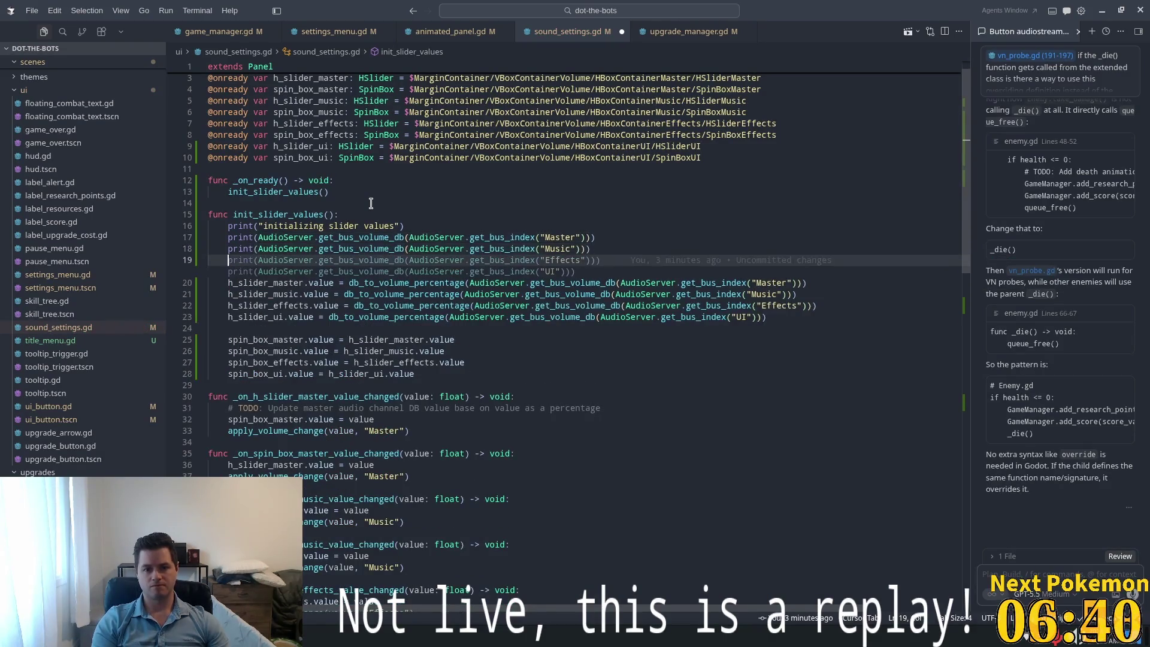
key("Tab")
key("Up")
key("Up")
key("Up")
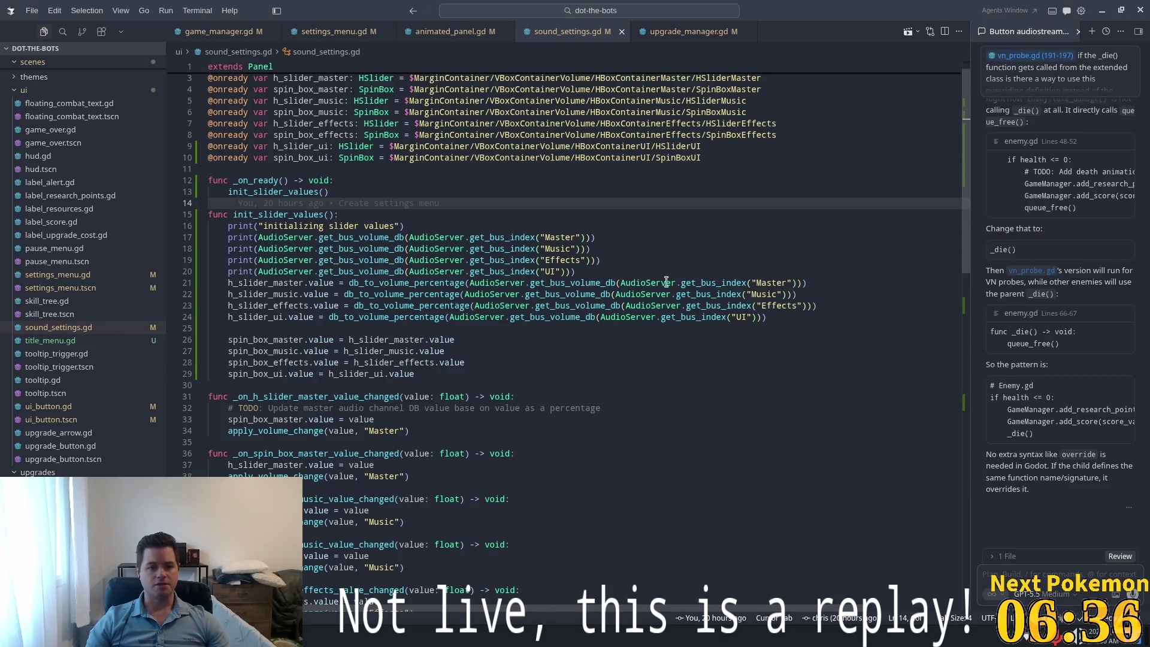
key("alt+Tab")
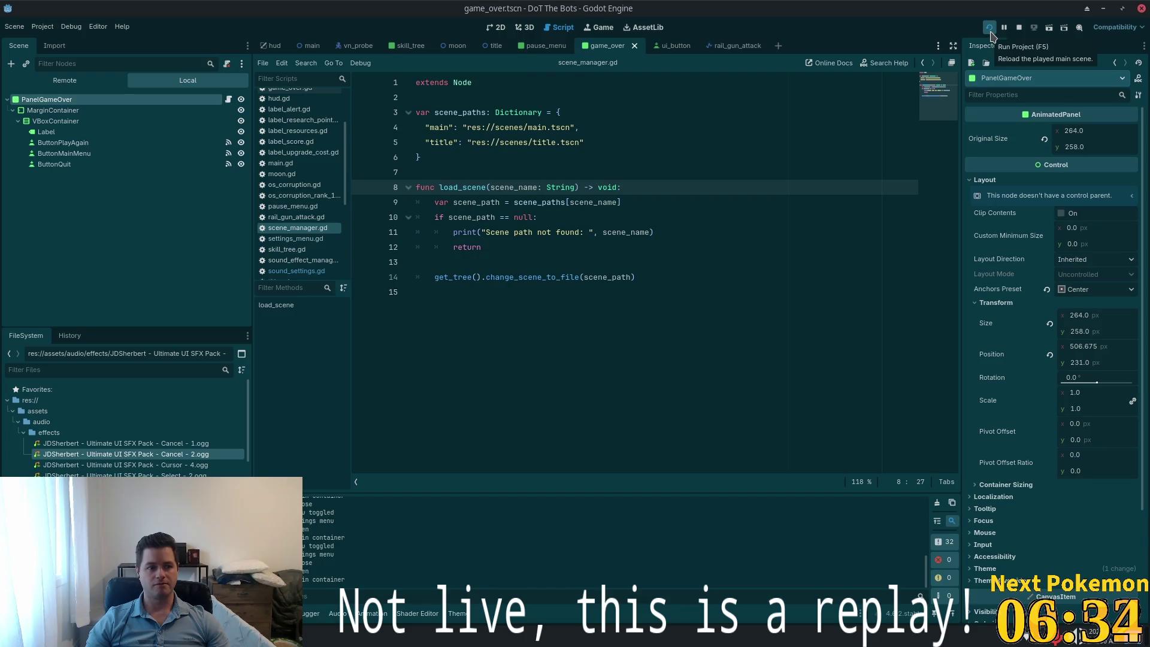
left_click(989, 27)
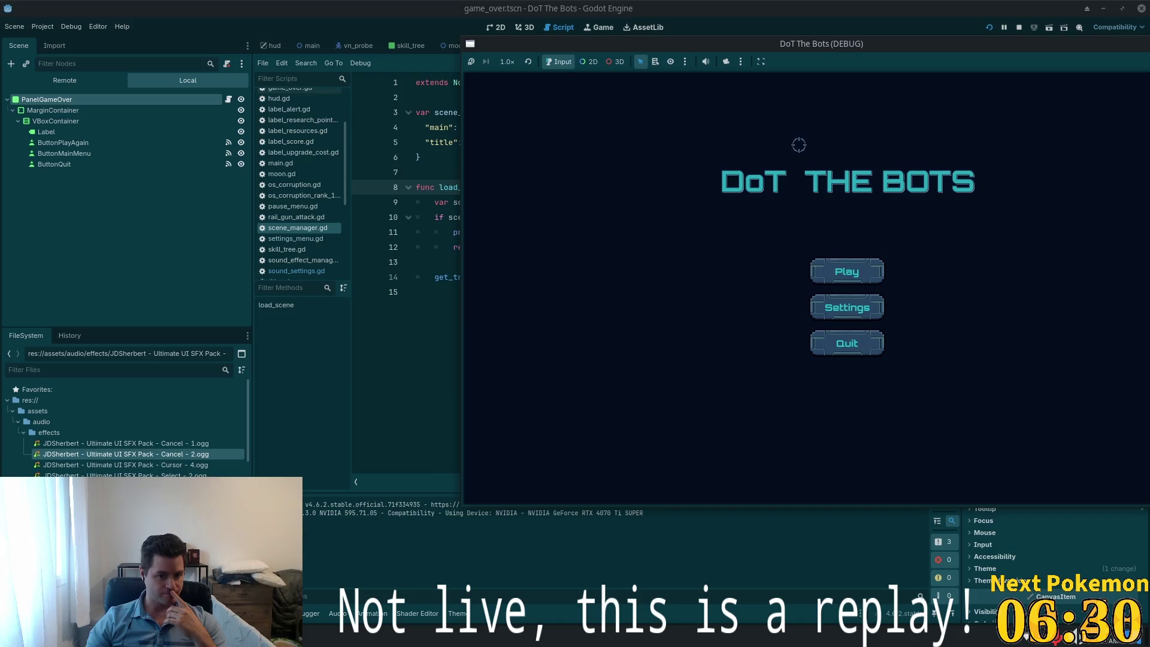
left_click(846, 308)
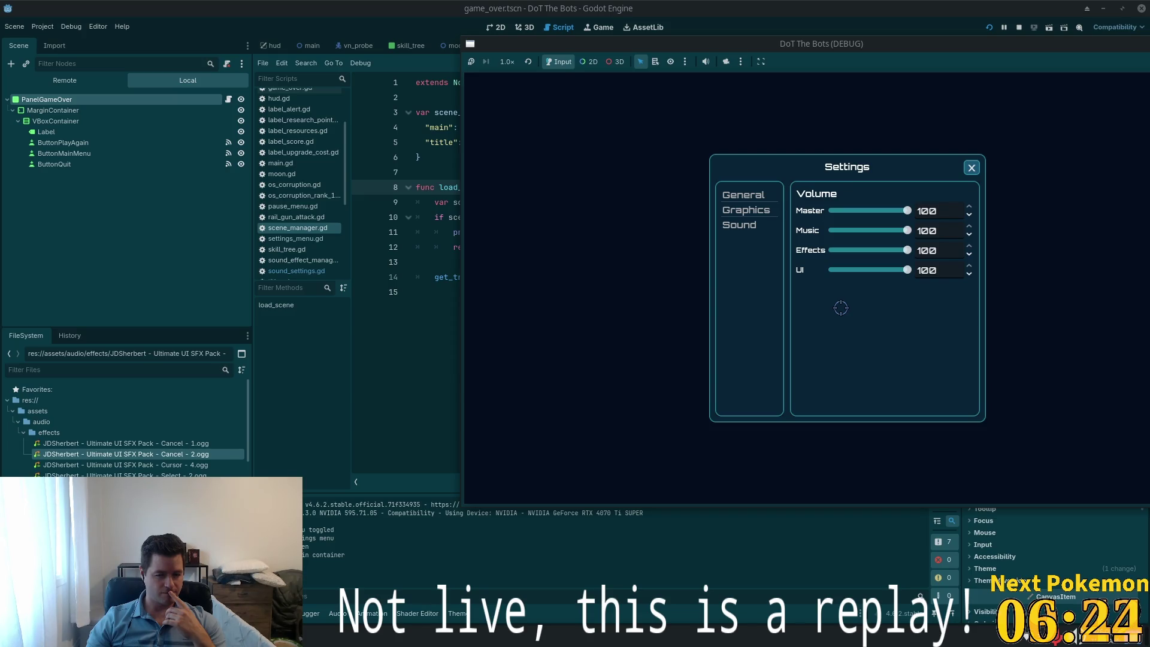
left_click(971, 168)
left_click_drag(935, 41, 662, 61)
left_click(952, 66)
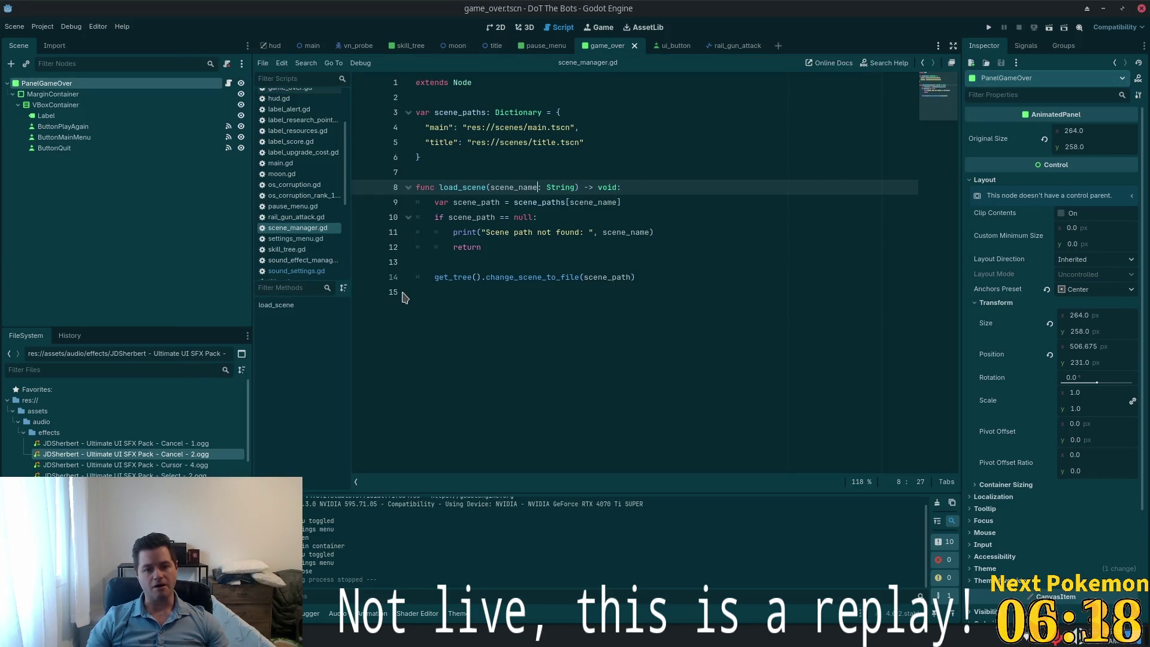
key("alt+Tab")
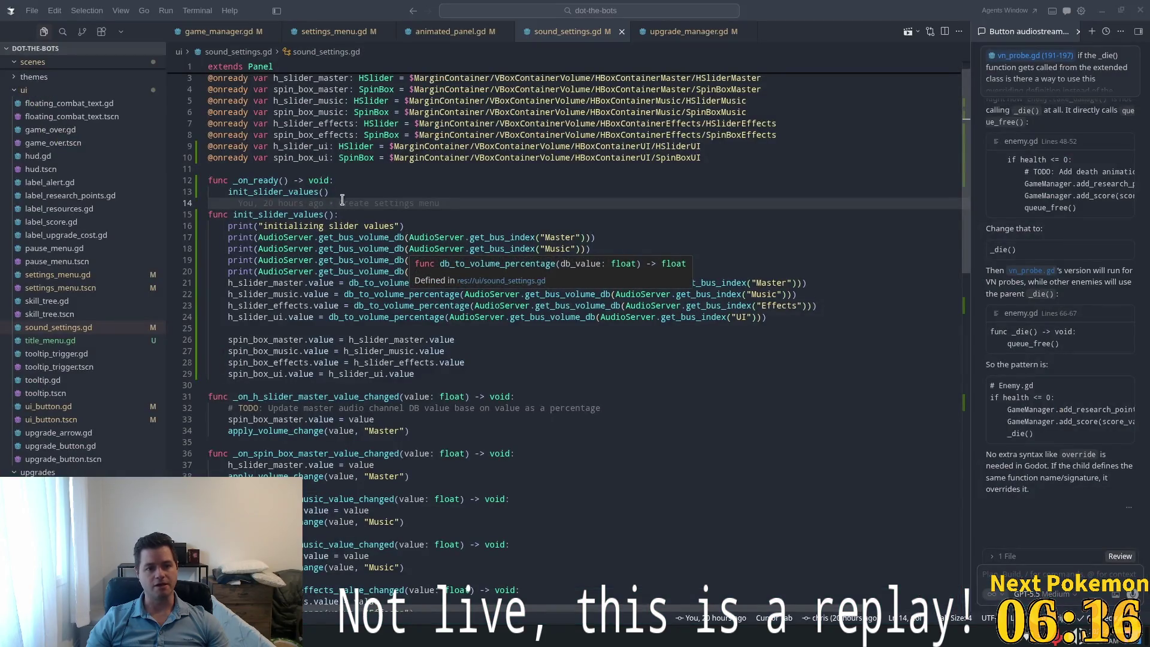
Rename _on_ready to _ready in sound_settings.gd and return to Godot
key("ctrl+shift+o")
key("Return")
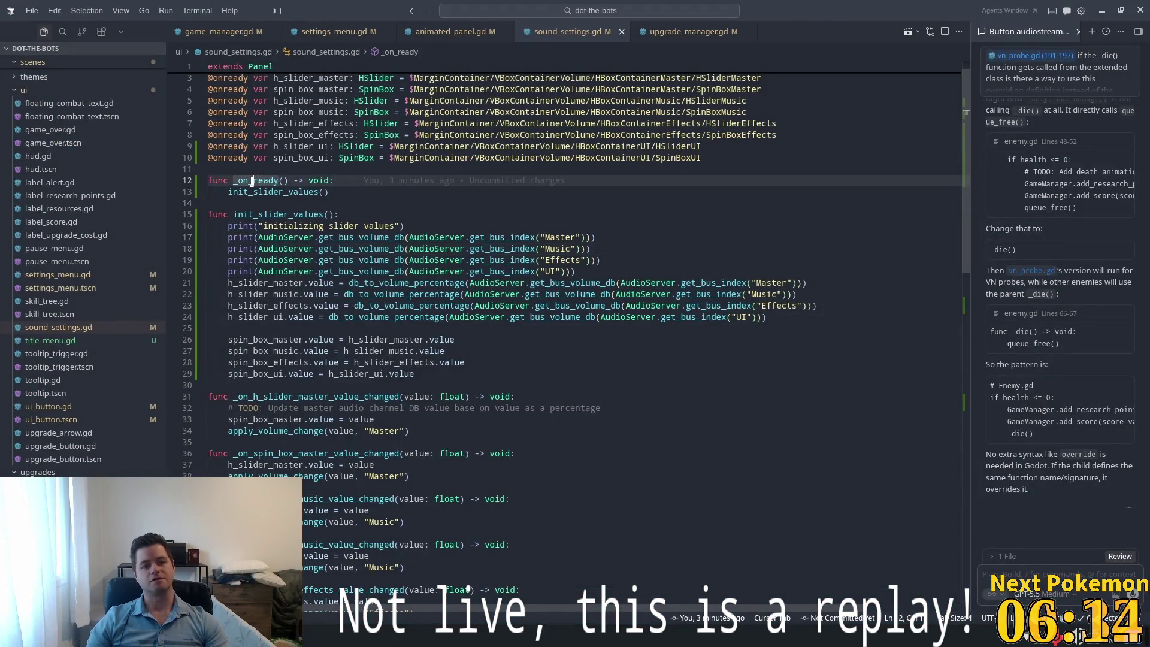
key("BackSpace")
left_click(414, 227)
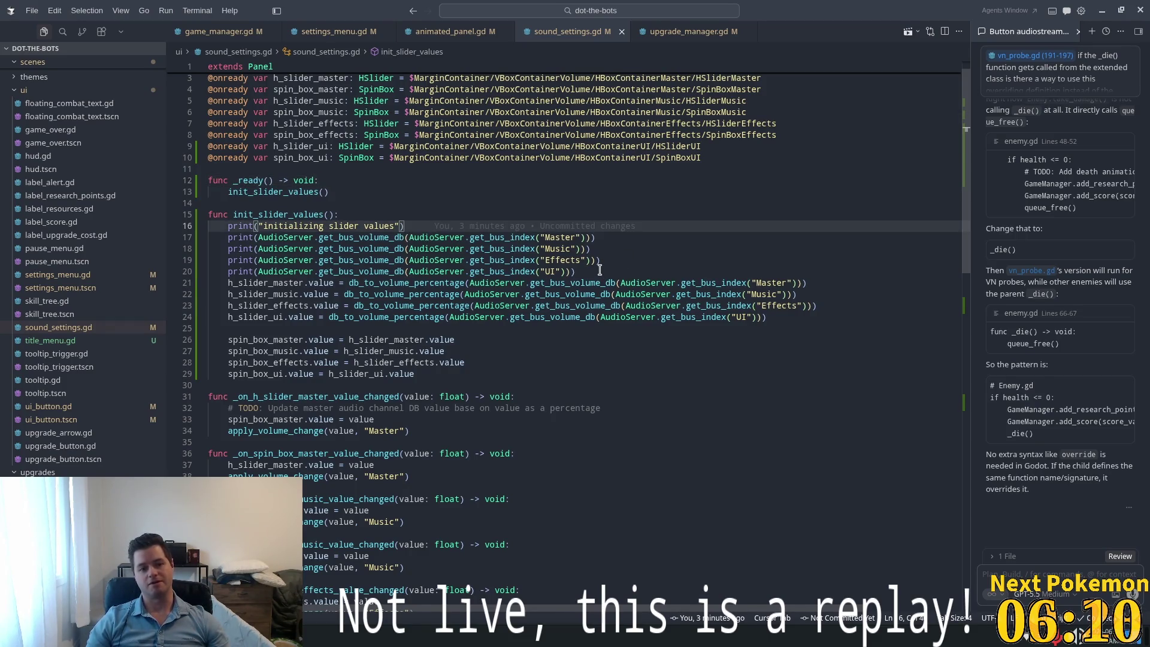
key("alt+Tab")
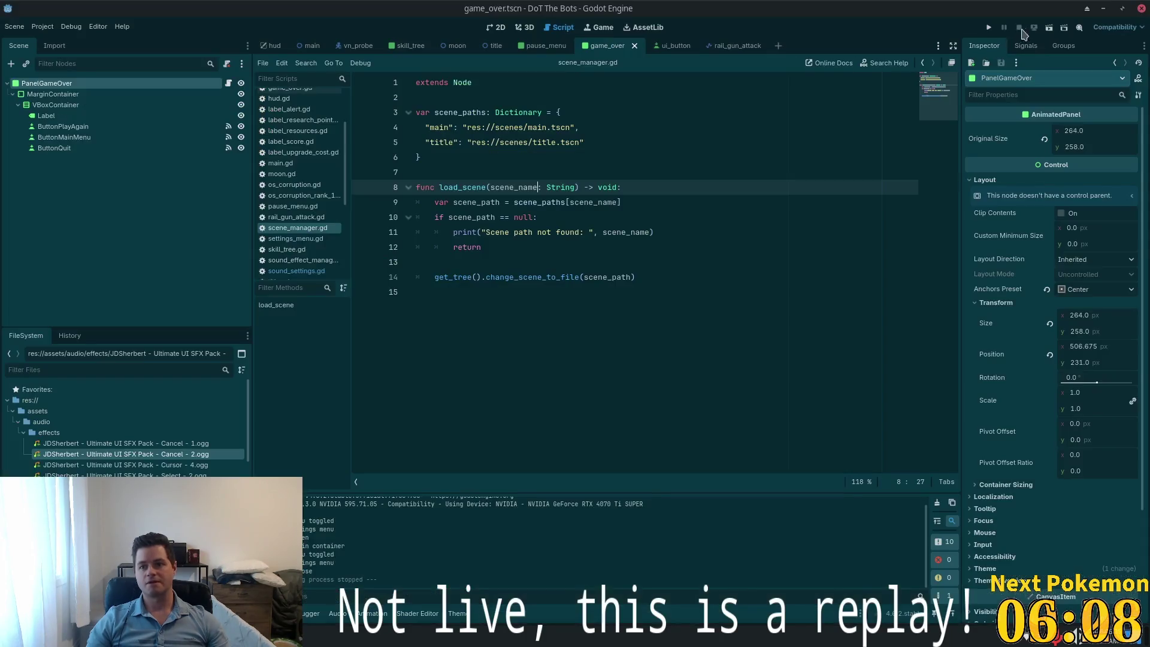
Run the game, lower the UI volume to 30 in the title Settings, and reopen to confirm
key("F5")
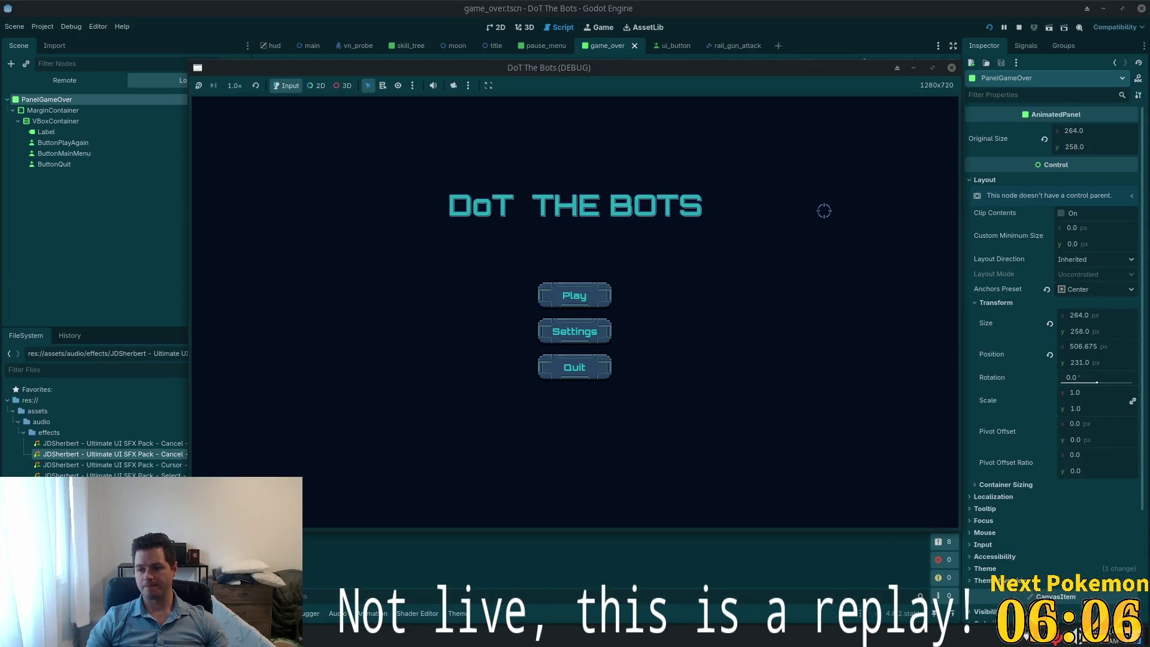
left_click(608, 340)
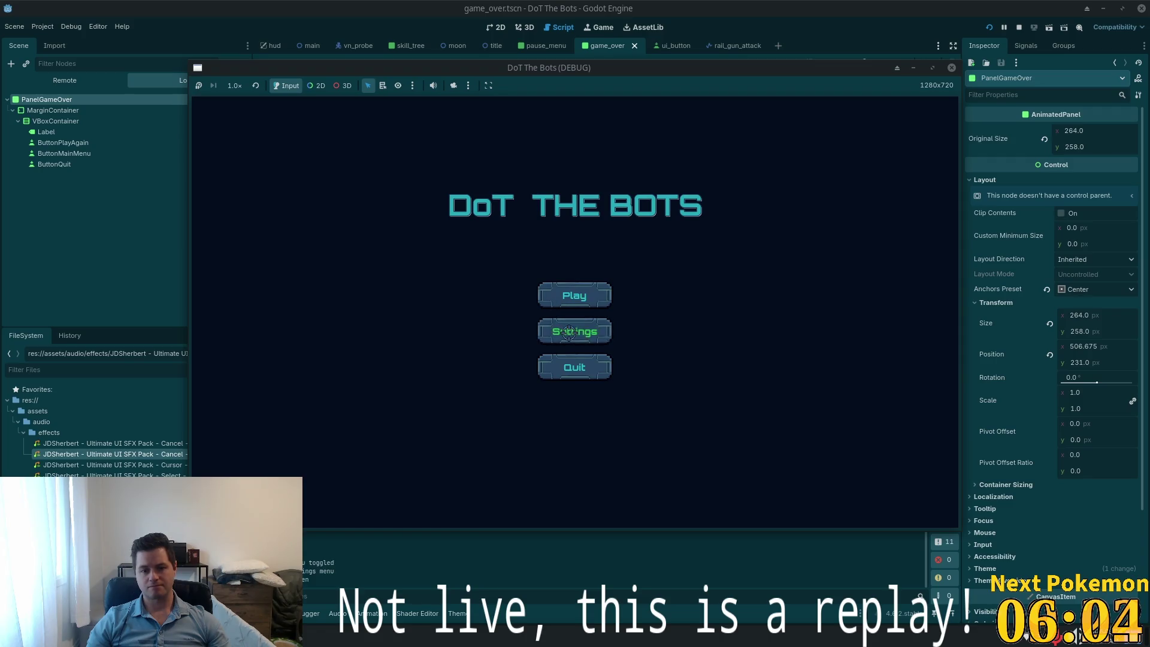
left_click_drag(623, 293, 582, 293)
left_click(697, 190)
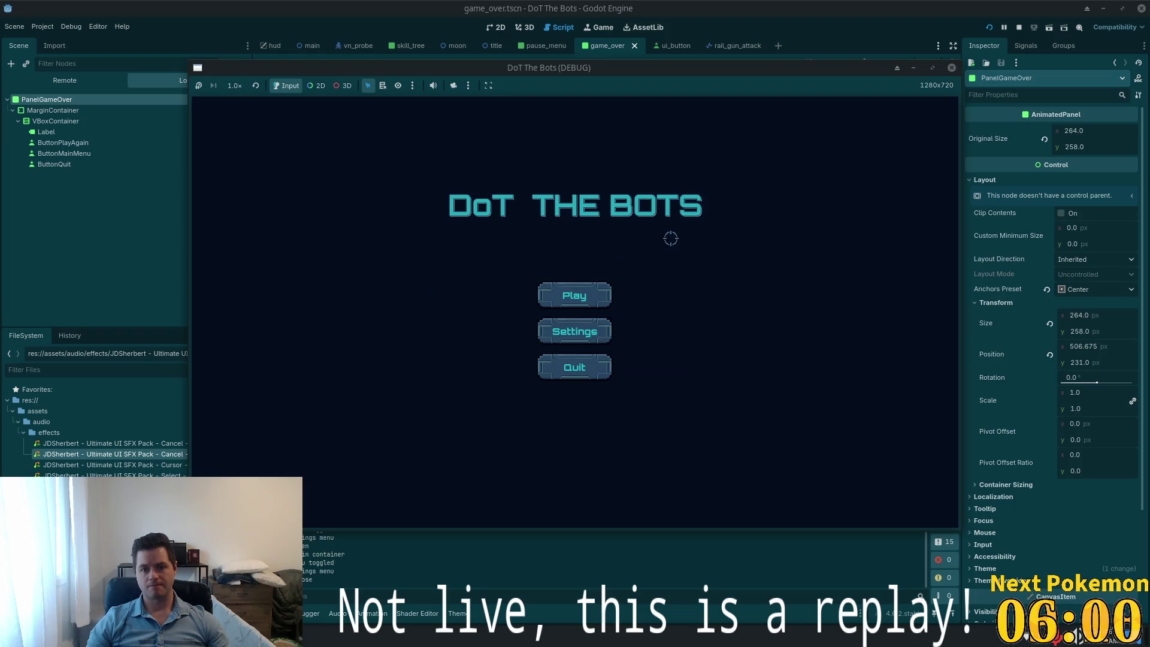
left_click(574, 331)
left_click(698, 191)
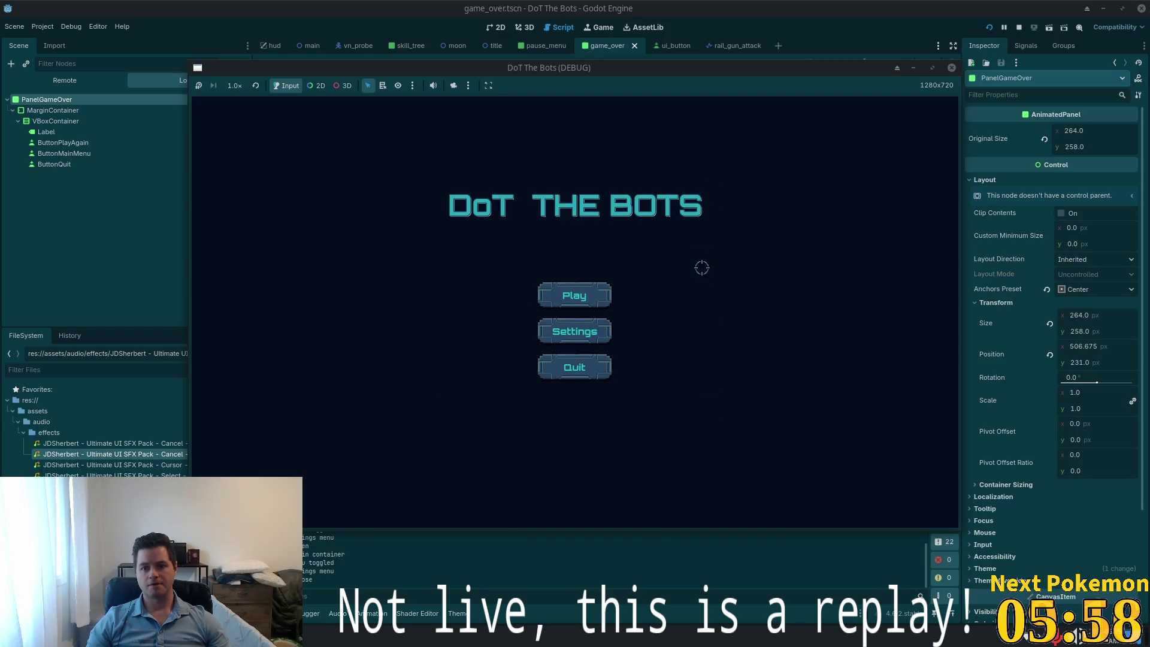
Start a match, pause with Esc, and check the volume sliders in Settings
left_click(575, 295)
key("Escape")
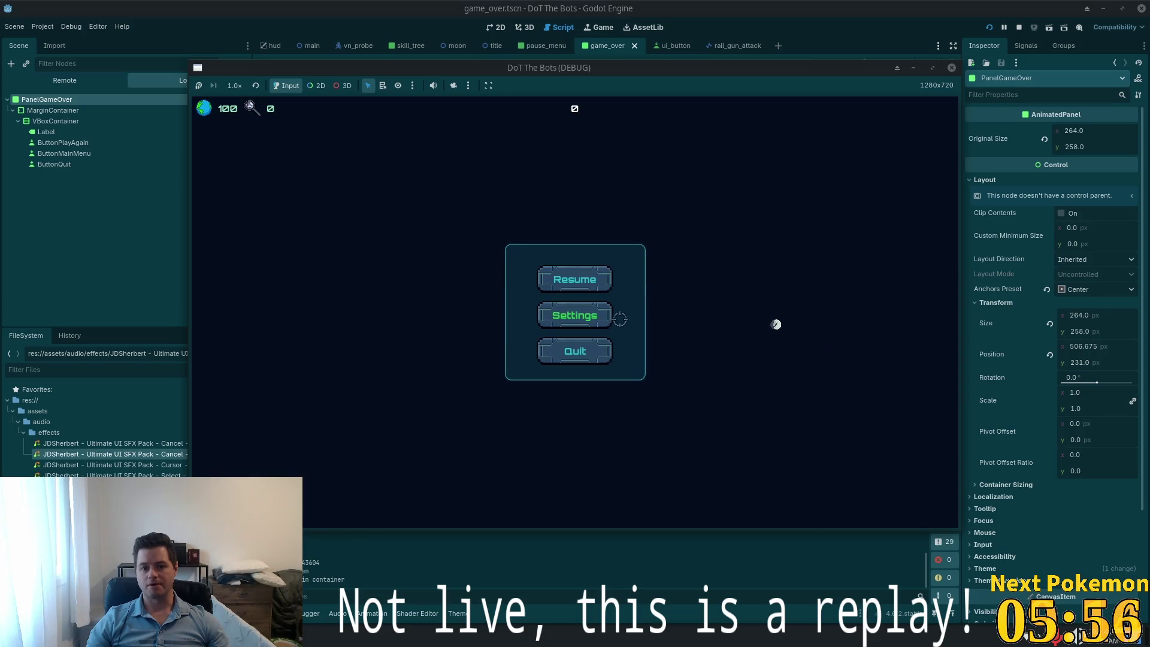
left_click(619, 318)
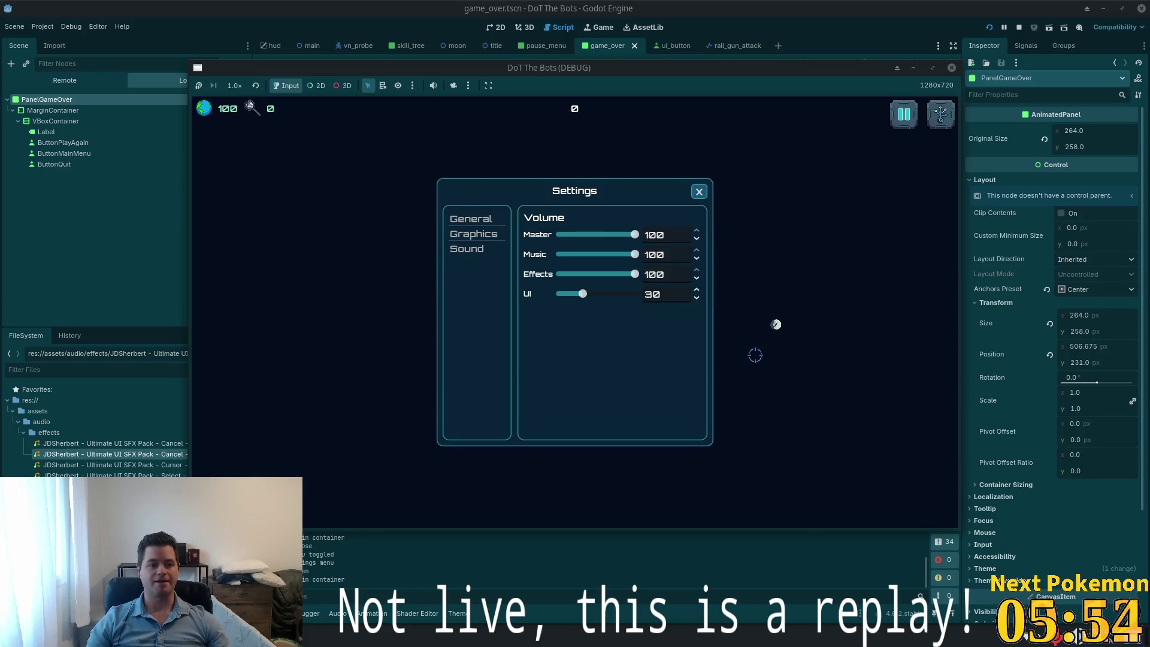
left_click(699, 192)
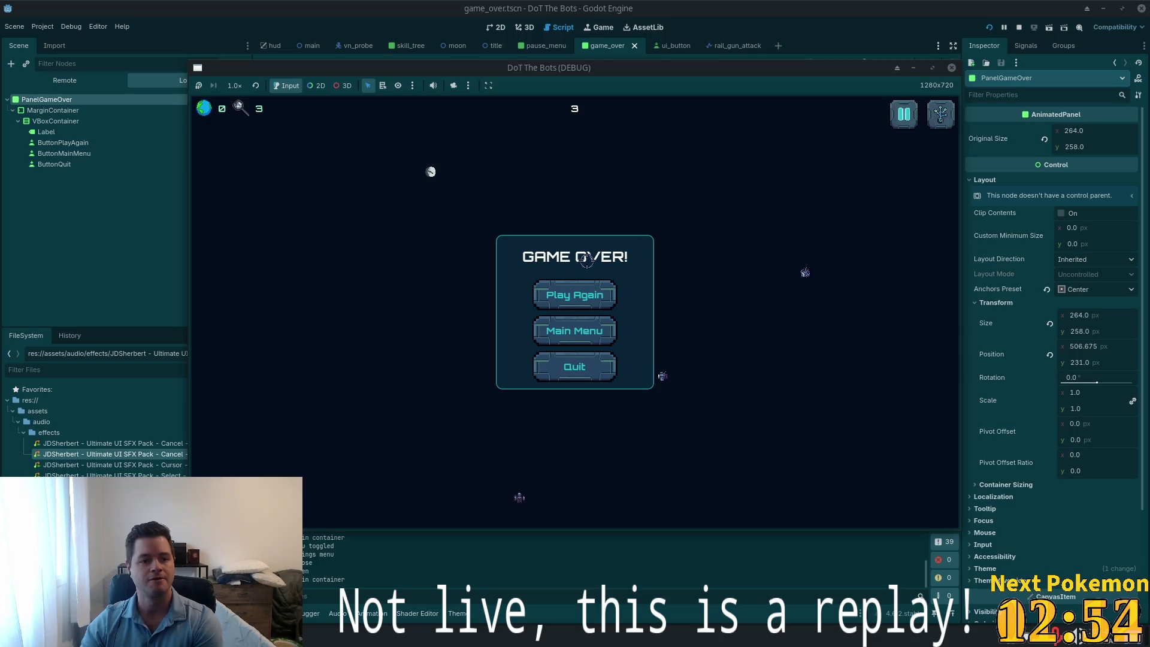
Restart the match from the Game Over screen
left_click(645, 289)
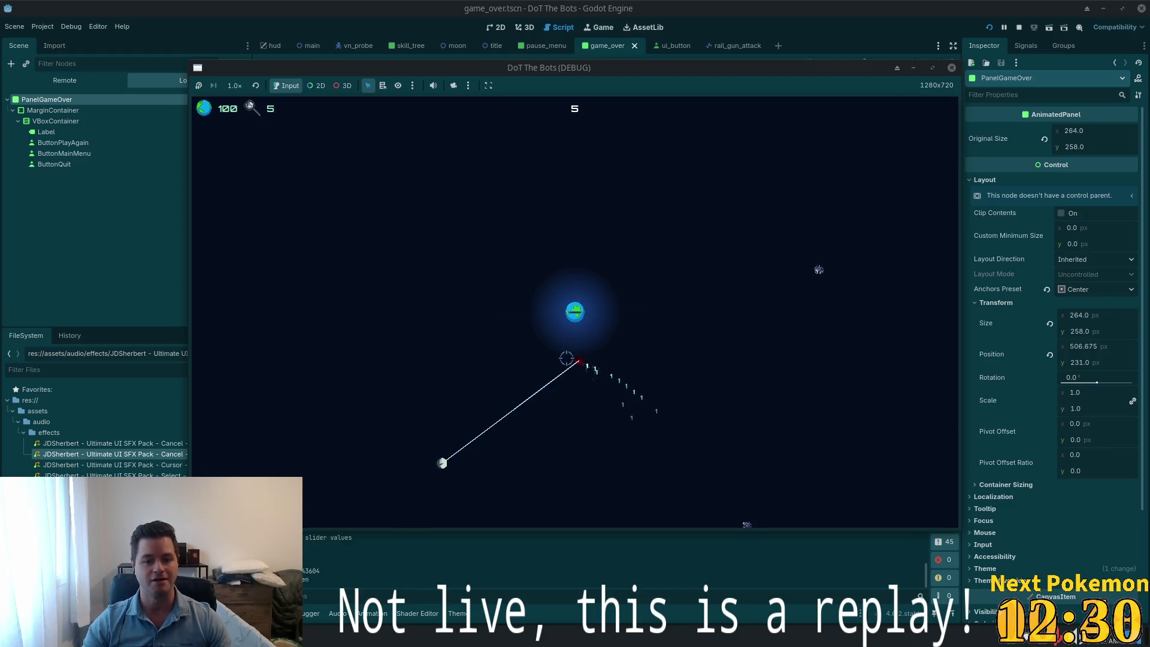
Buy the OS Corruption upgrade in the skill tree, resume play, then pause the match
key("Tab")
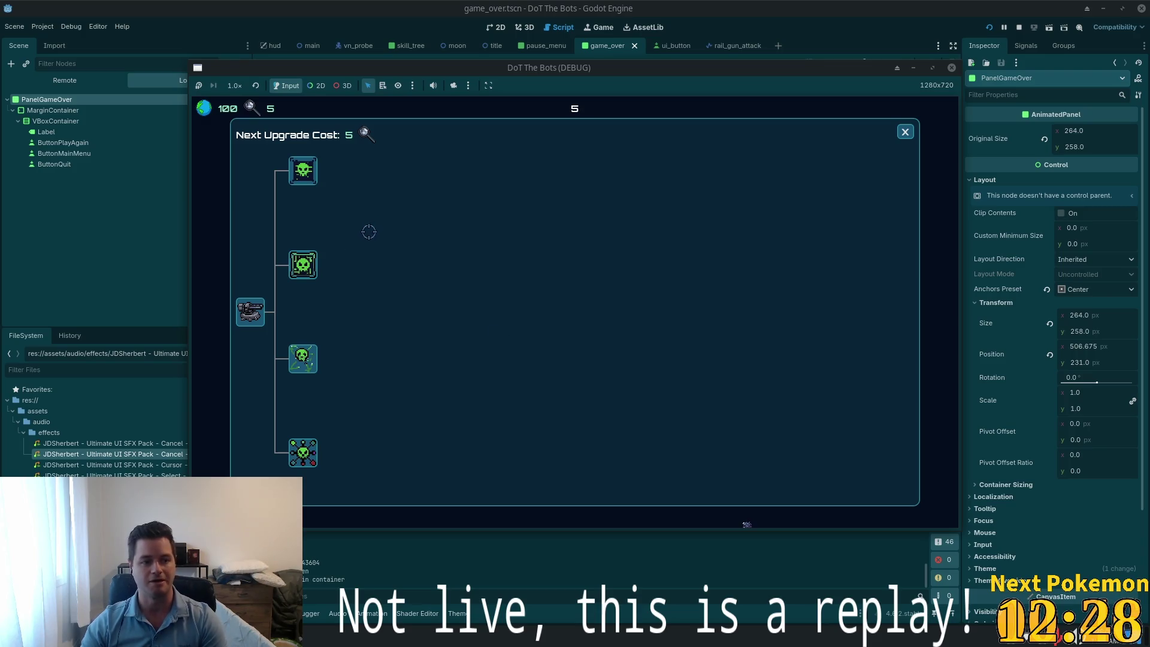
left_click(303, 171)
left_click(913, 133)
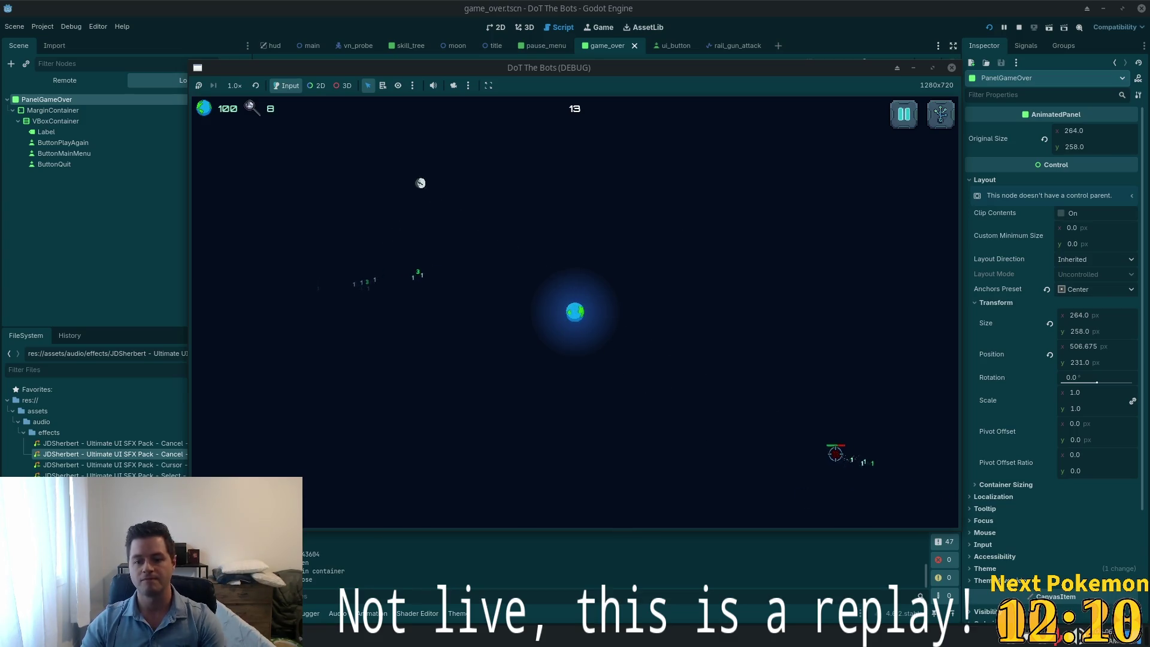
left_click(904, 112)
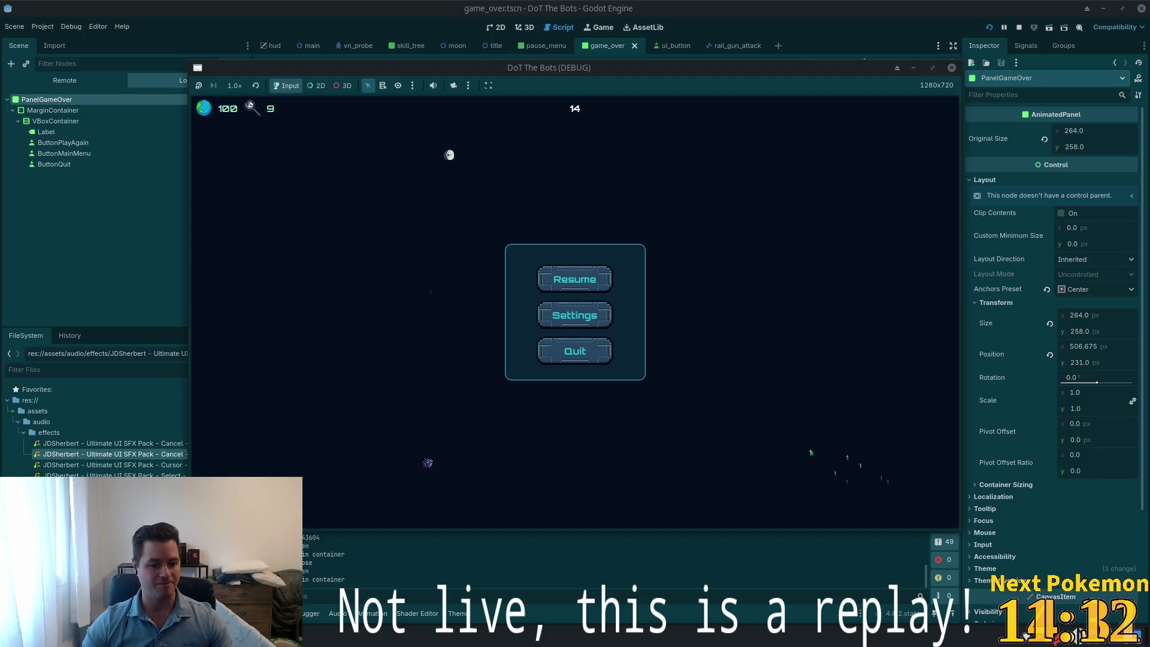
Stop the DoT The Bots game with F8 and switch to the Alchemy project's editor
key("F8")
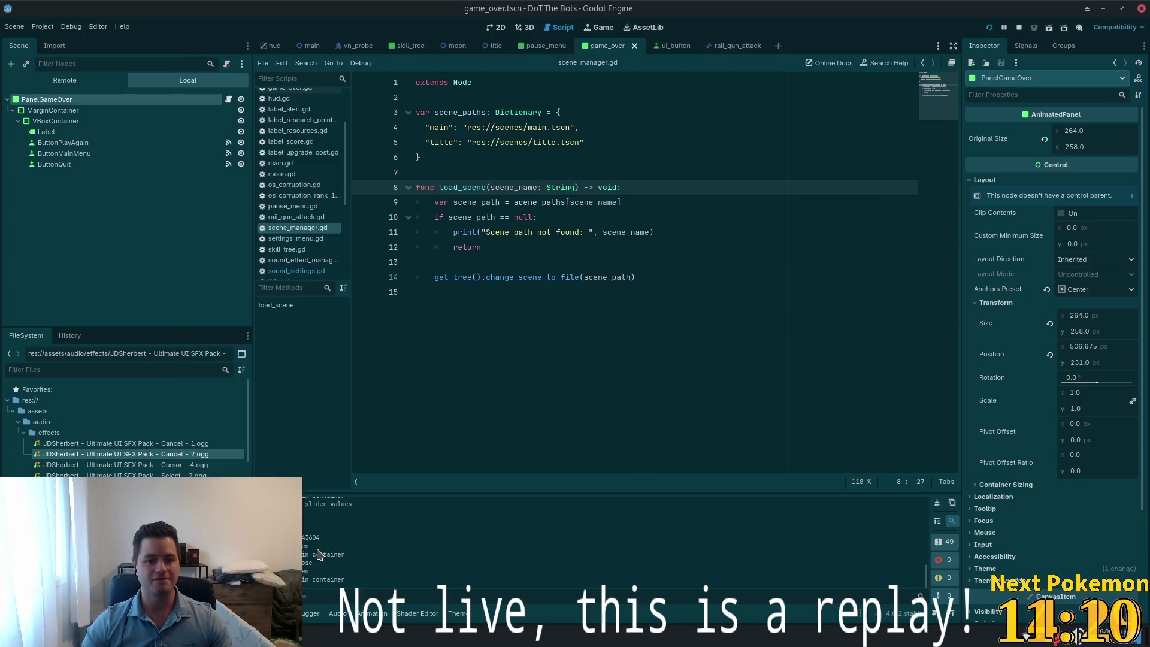
key("alt+Tab")
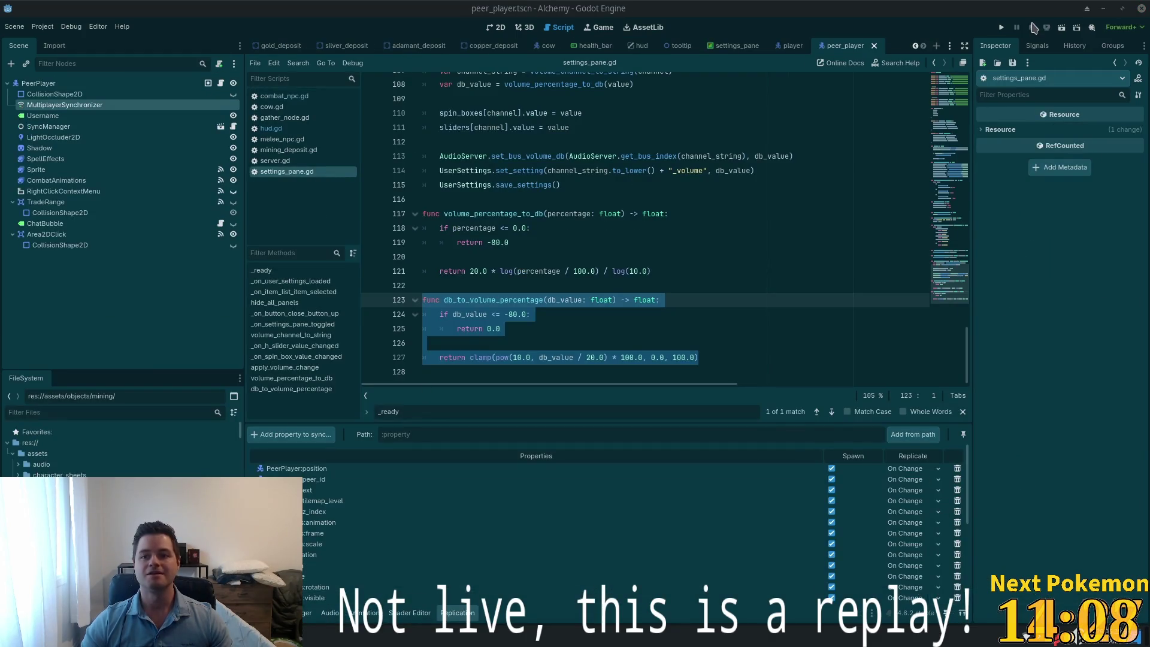
Launch the Alchemy project and place its two game windows upper-left and lower-right
left_click(1002, 28)
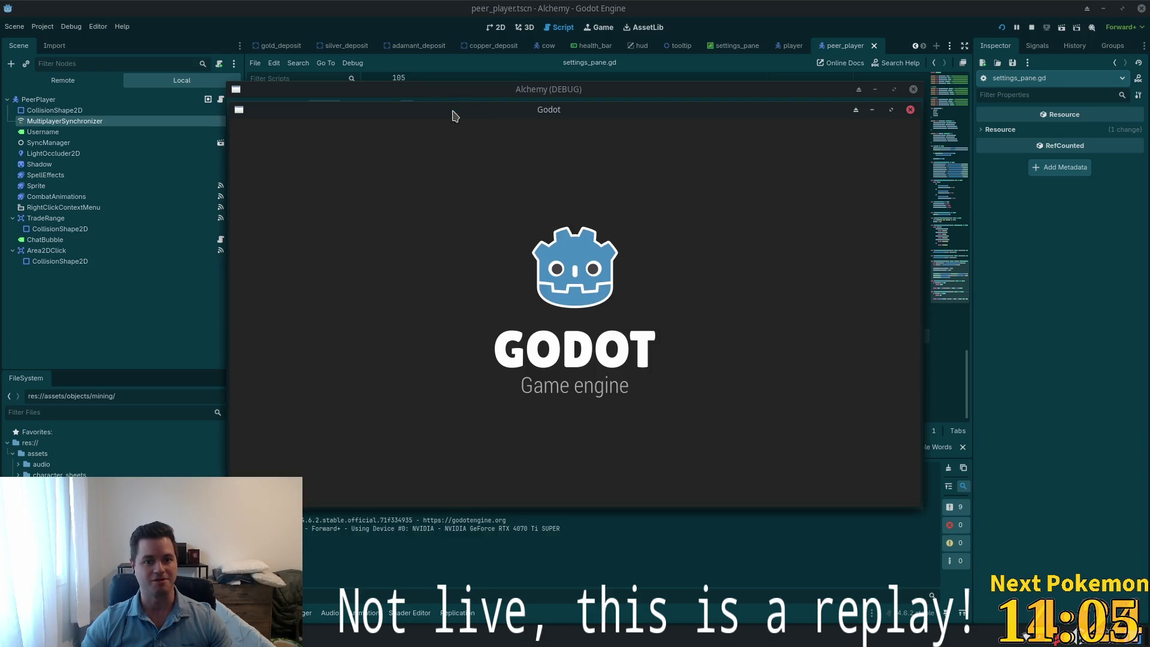
mouse_move(457, 113)
left_mouse_down()
mouse_move(270, 20)
mouse_move(243, 29)
left_mouse_up()
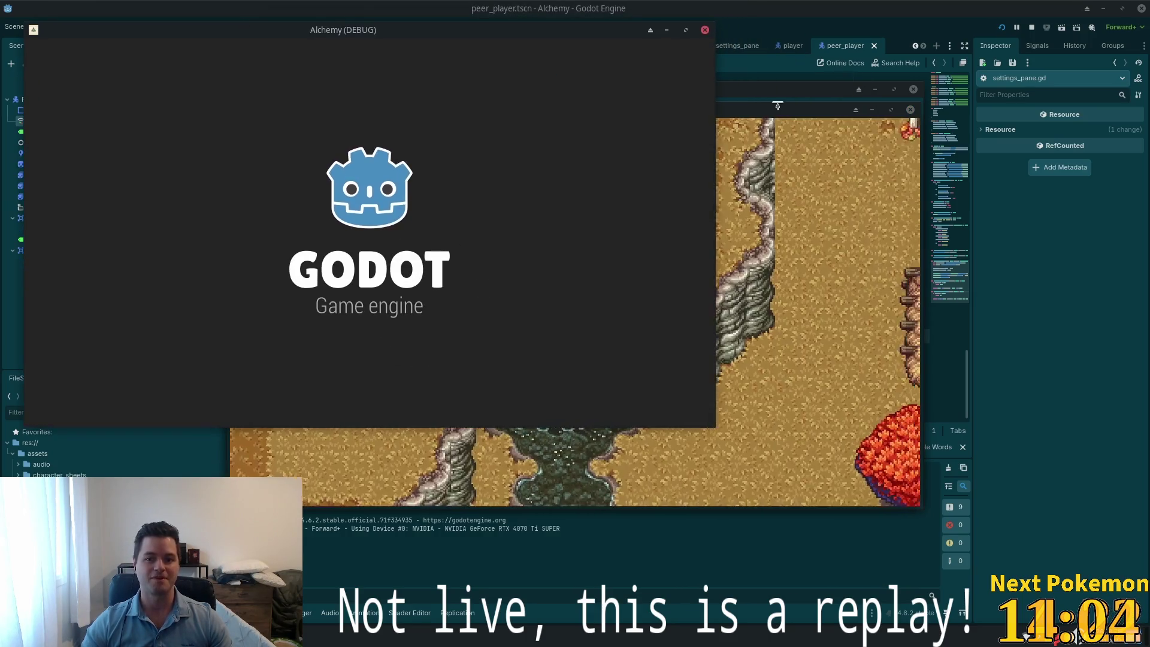
mouse_move(742, 115)
left_mouse_down()
mouse_move(949, 185)
mouse_move(900, 205)
left_mouse_up()
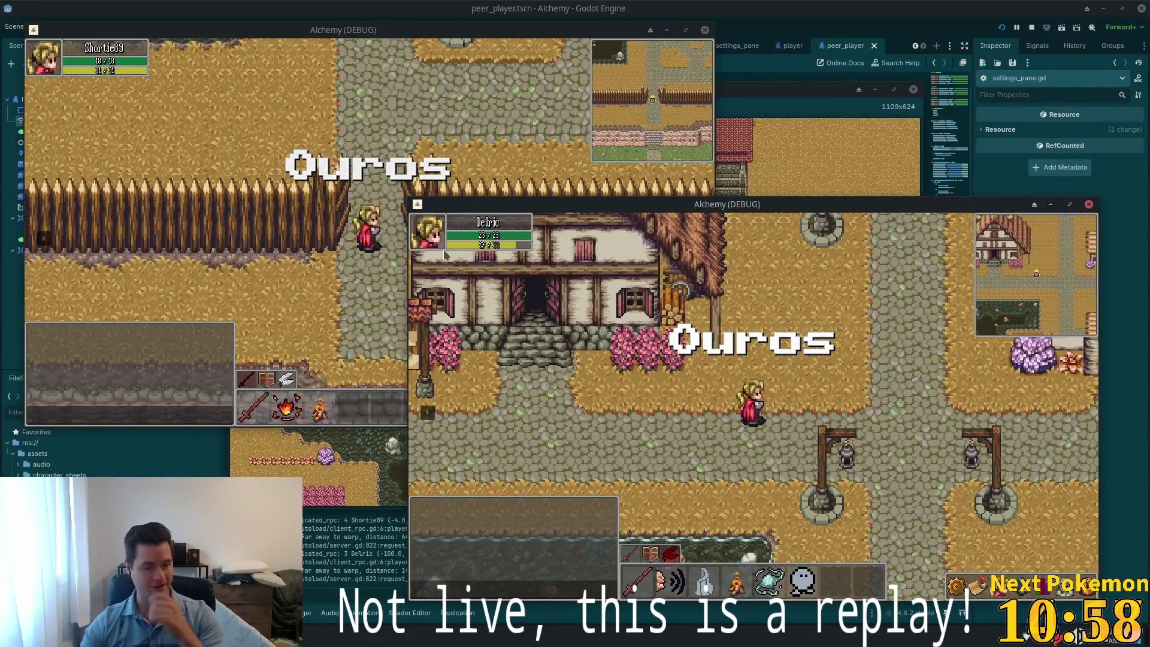
Walk the first player's character north past the pond and lamp posts, then try a spell
key("Right")
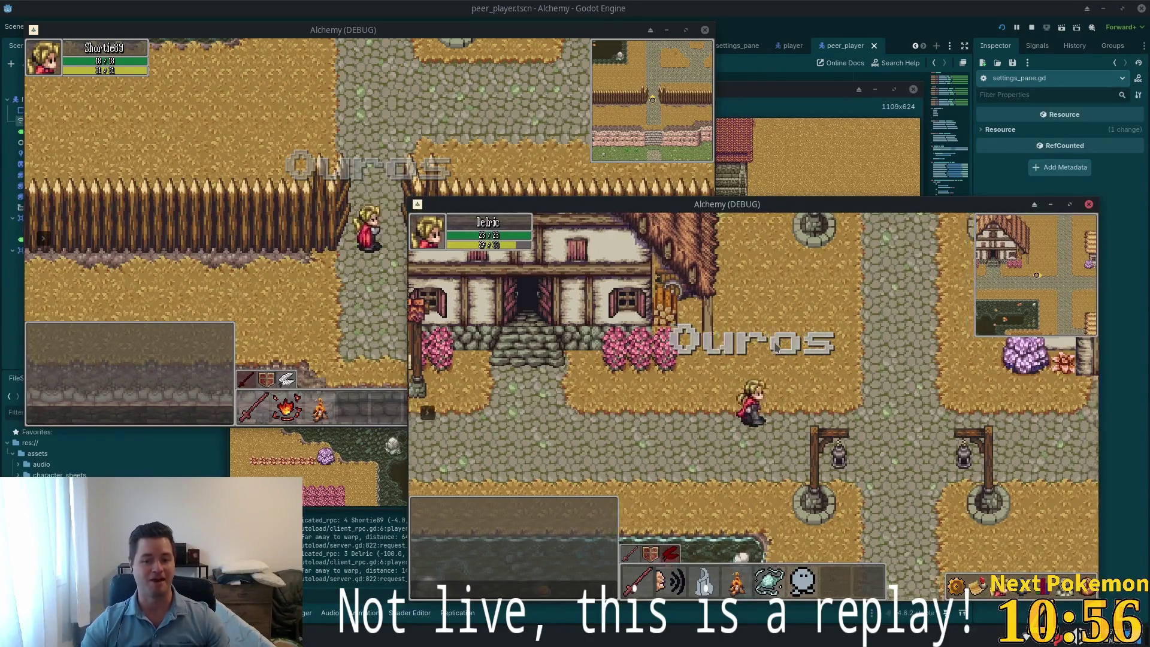
key("Up")
left_click(542, 174)
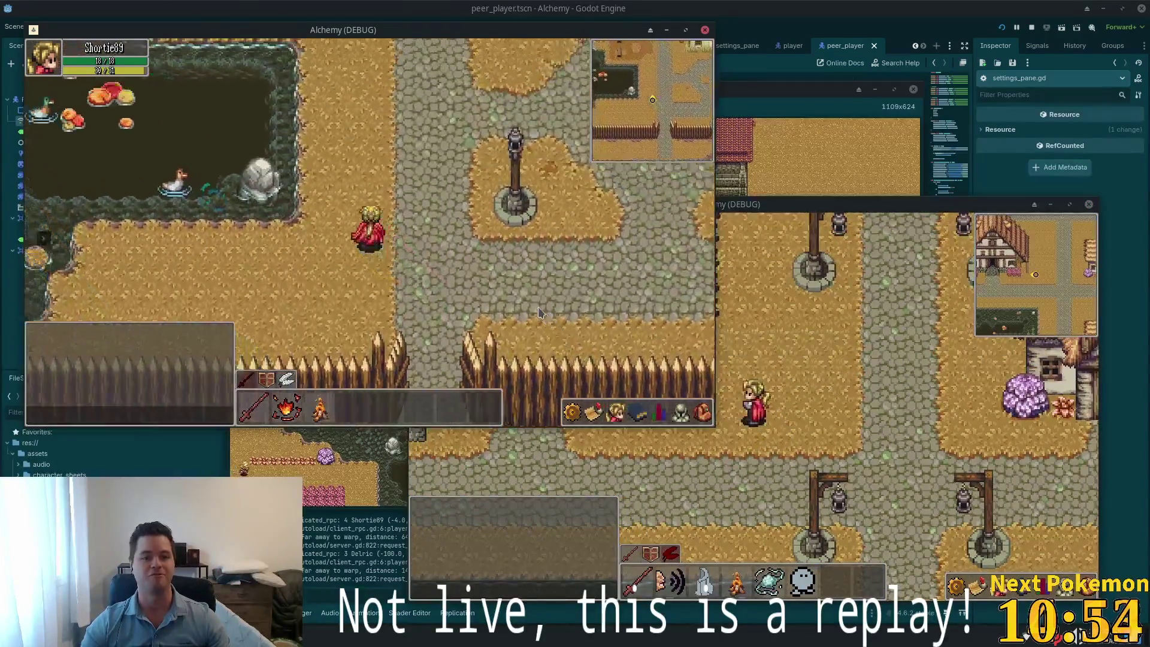
key("Up")
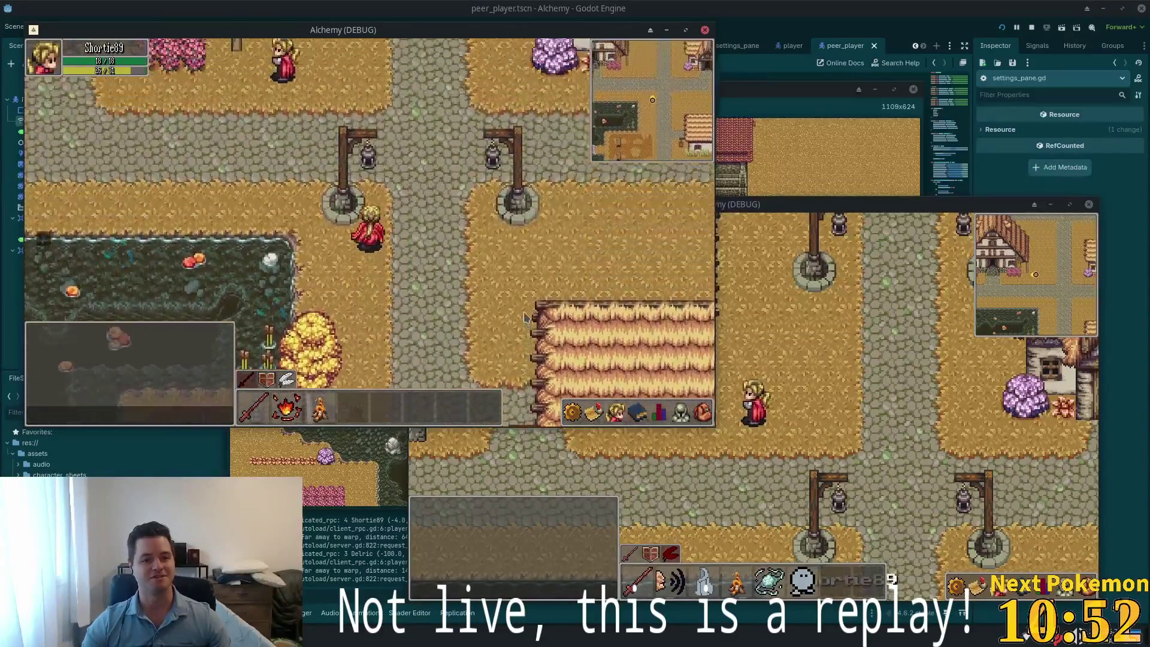
key("Up")
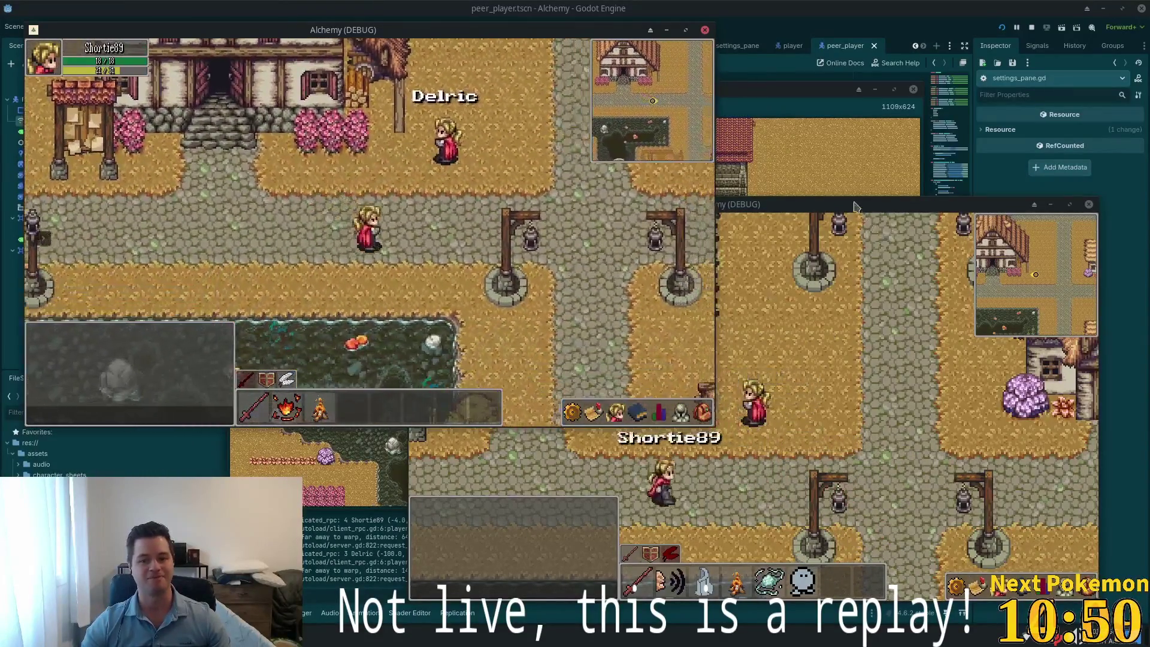
mouse_move(855, 207)
left_mouse_down()
mouse_move(972, 161)
mouse_move(923, 193)
left_mouse_up()
left_click(392, 207)
key("Left")
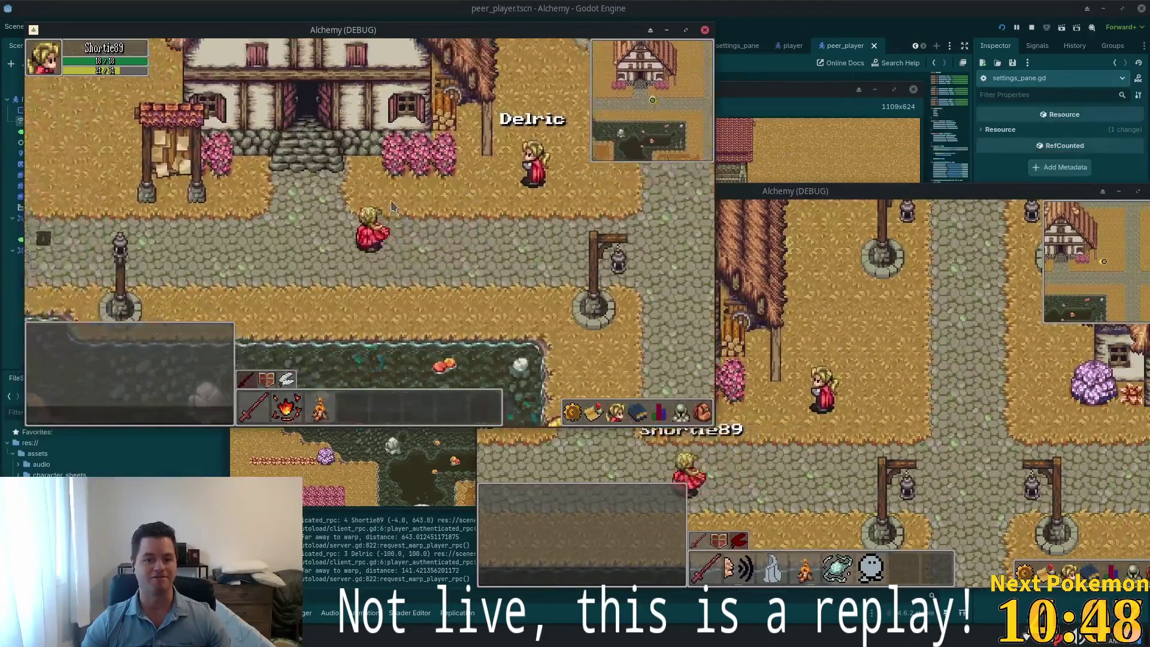
key("Right")
left_click(520, 301)
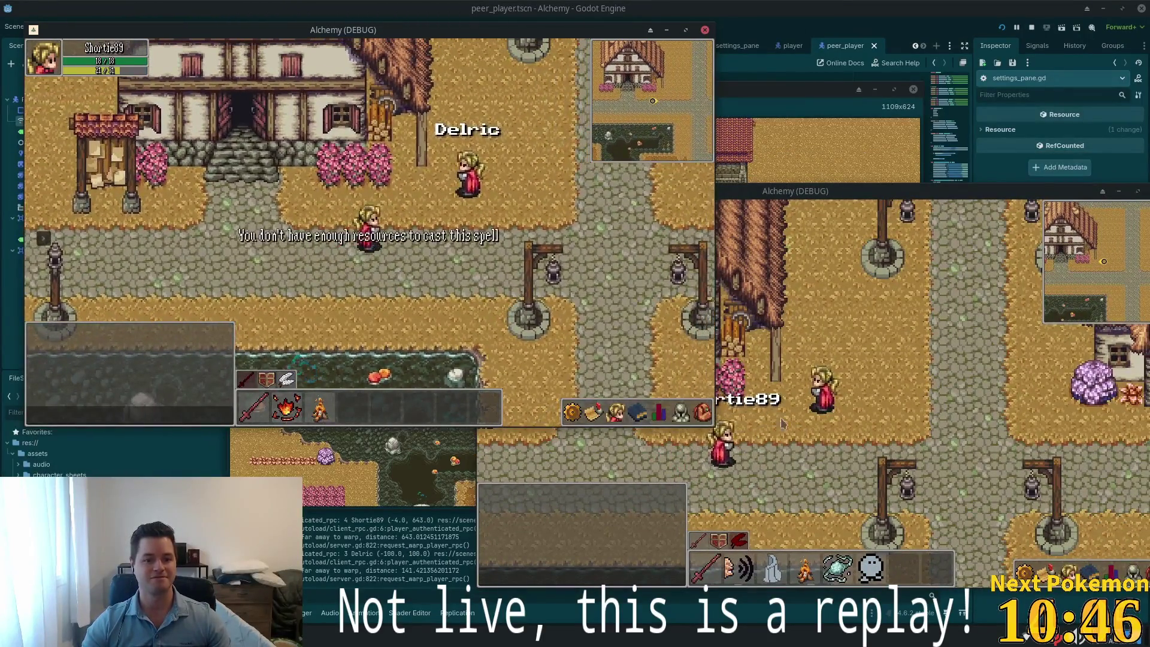
Walk the second player's character over the bridge, past the cliffs, and through town toward the farm
left_click(780, 423)
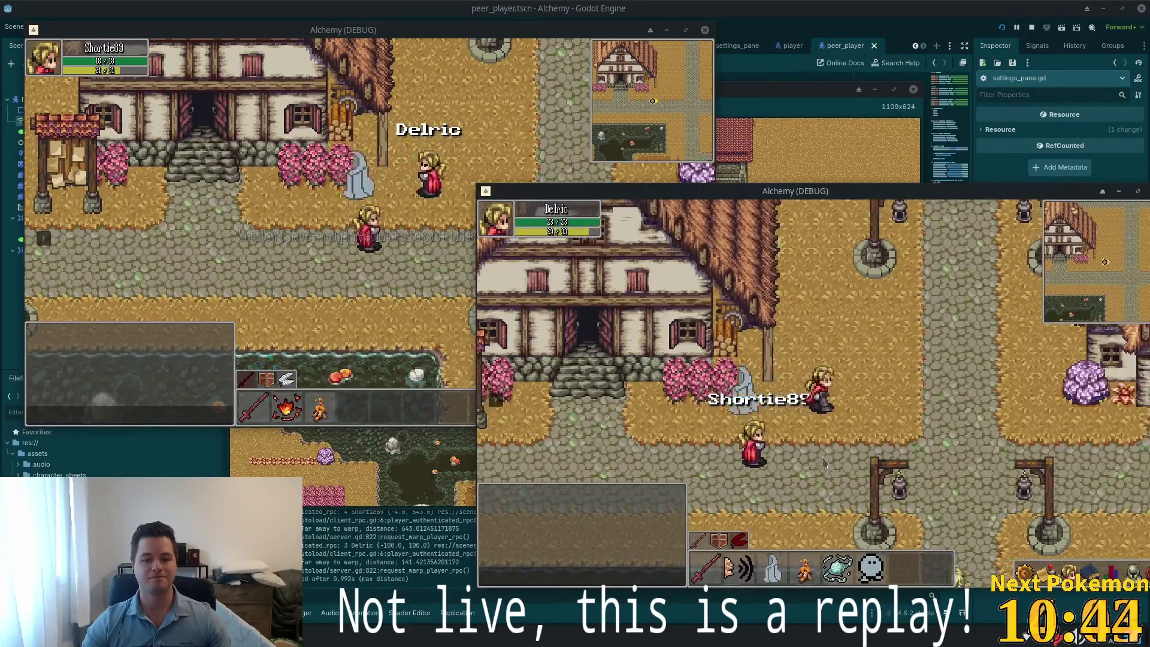
key("Left")
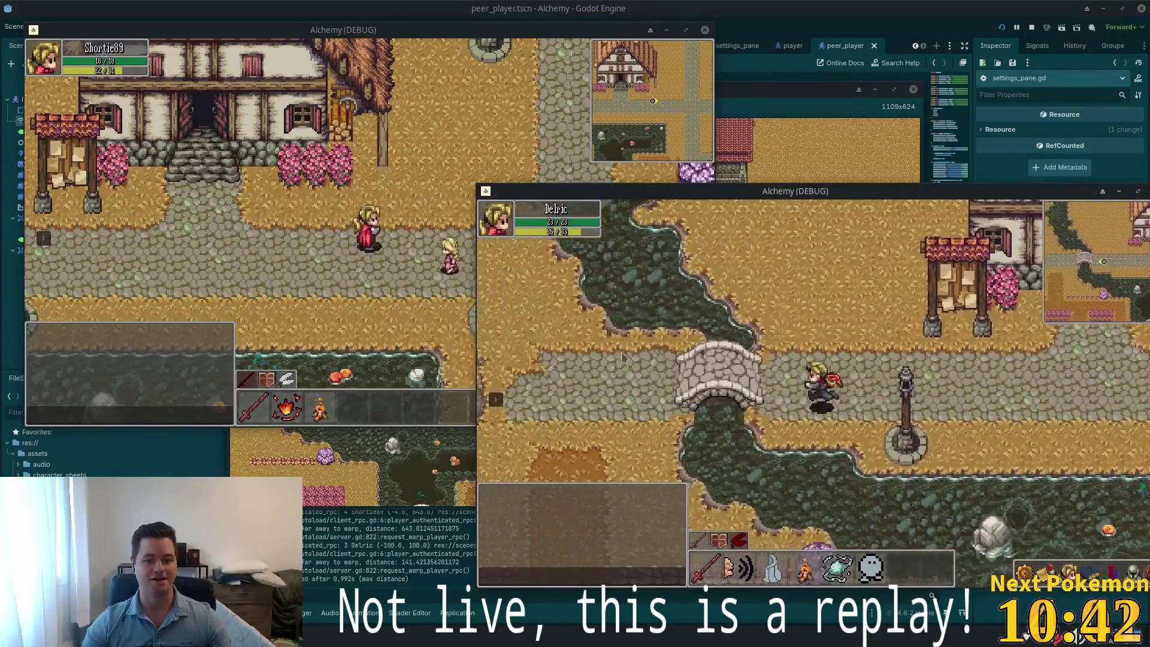
key("Up")
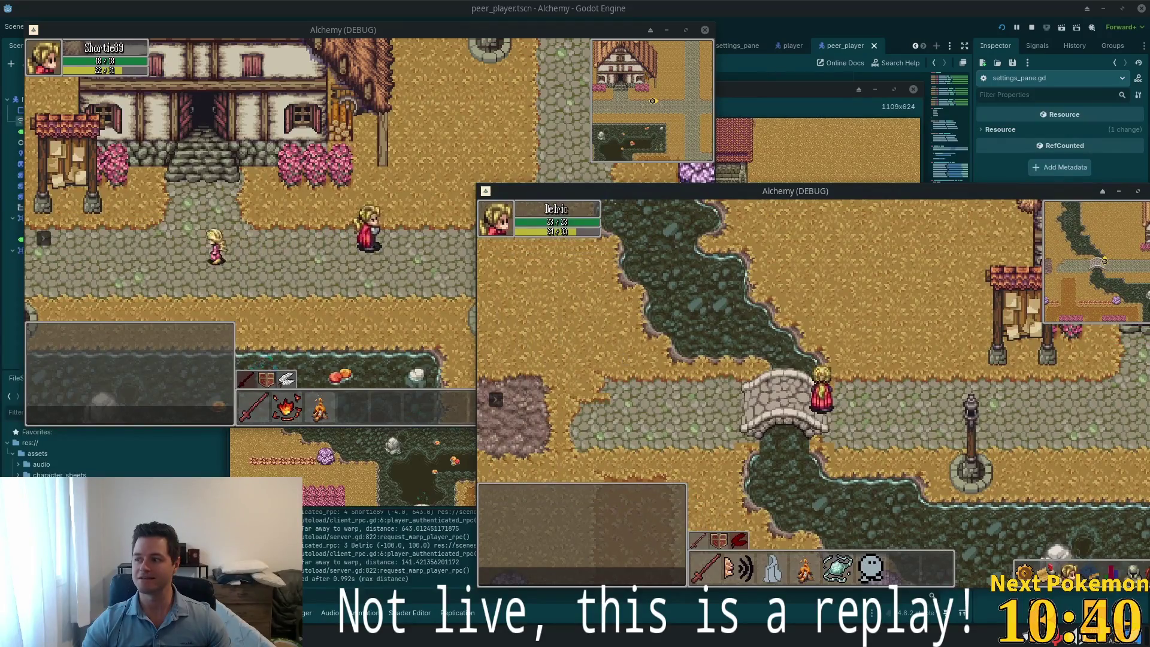
key("Left")
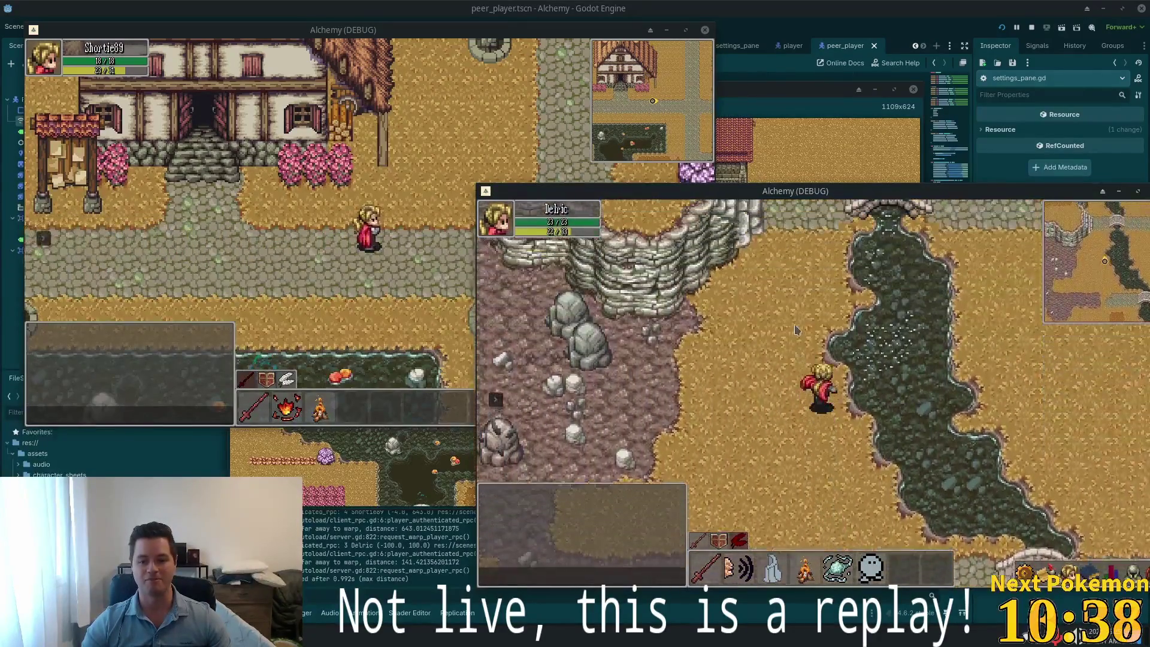
key("Up")
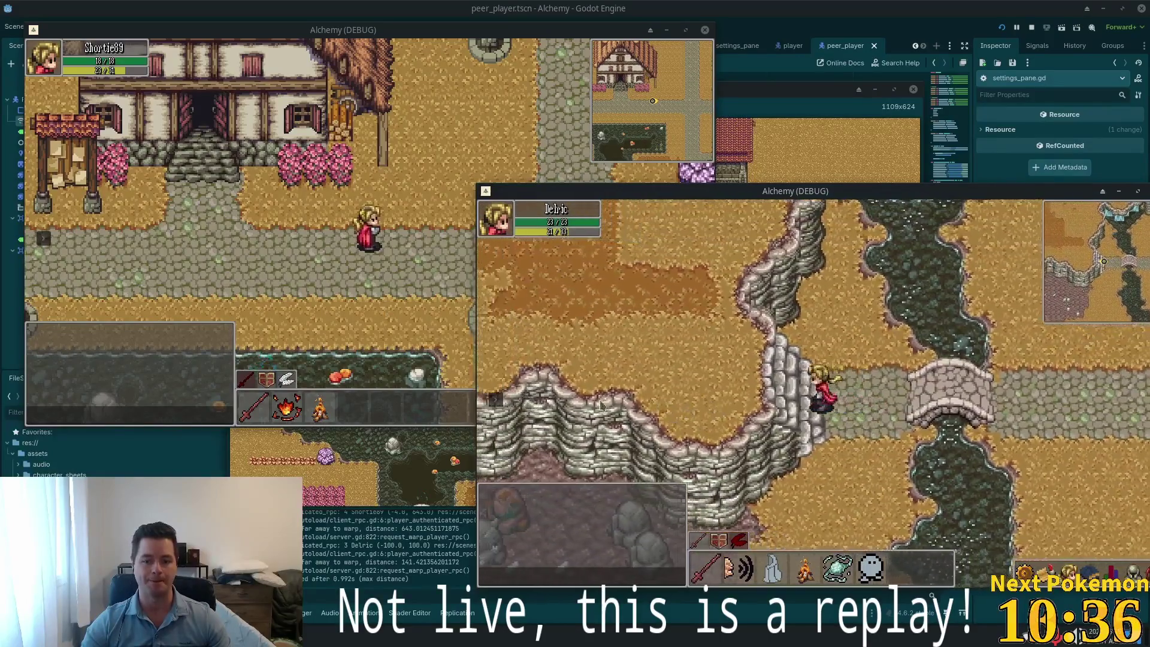
key("Up")
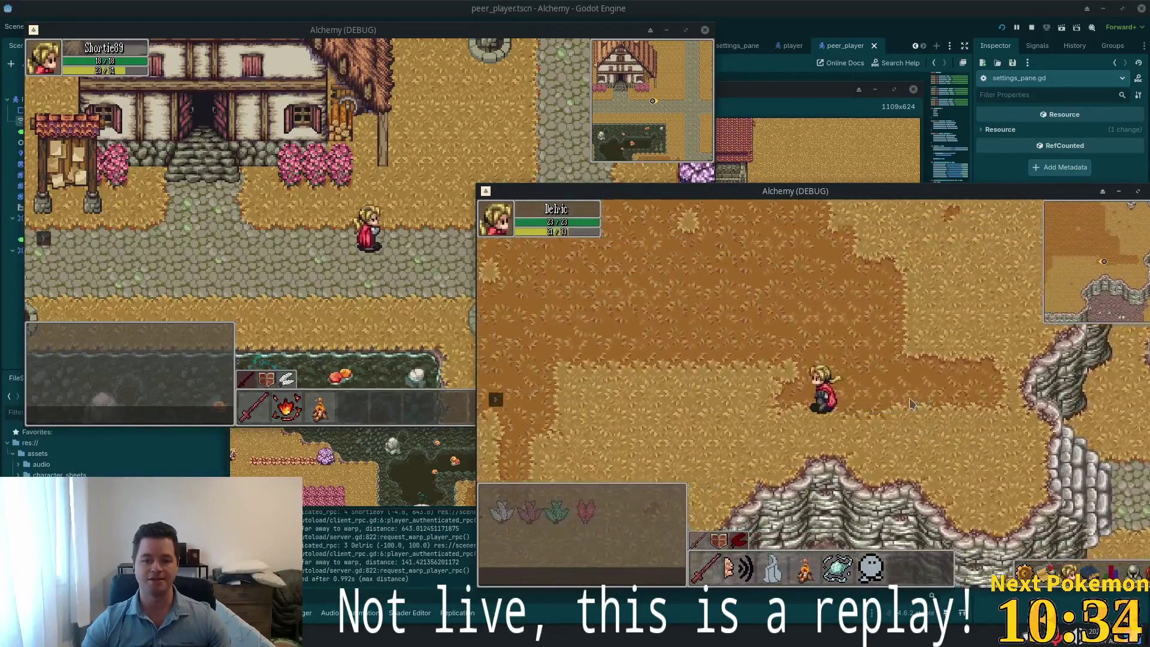
key("Right")
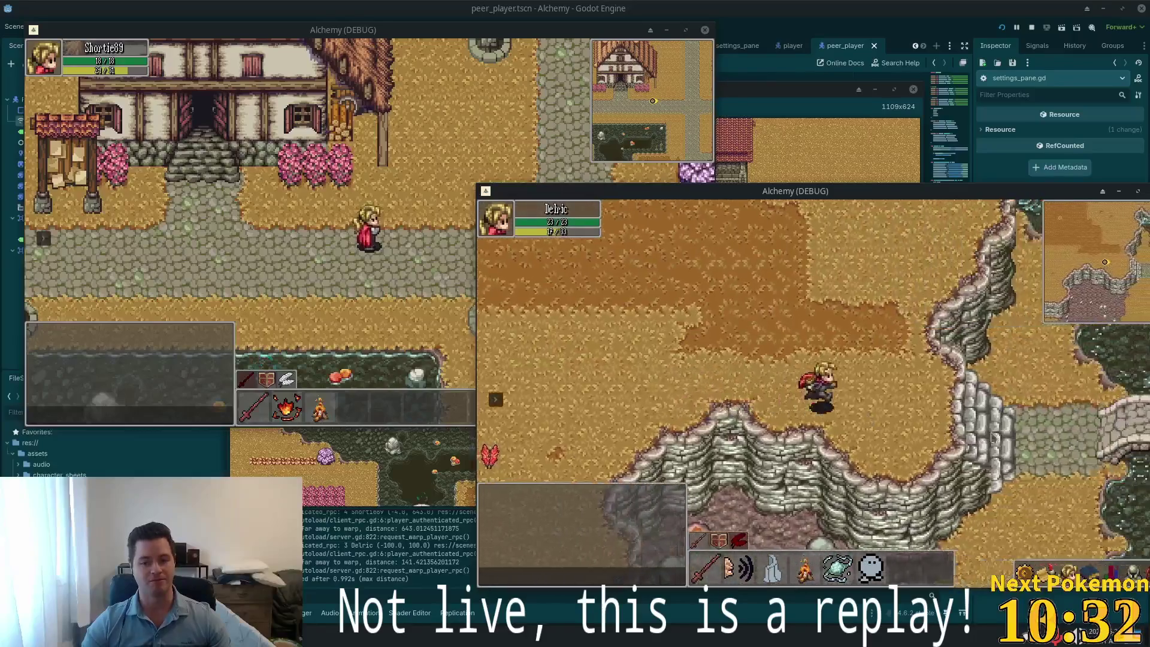
key("Down")
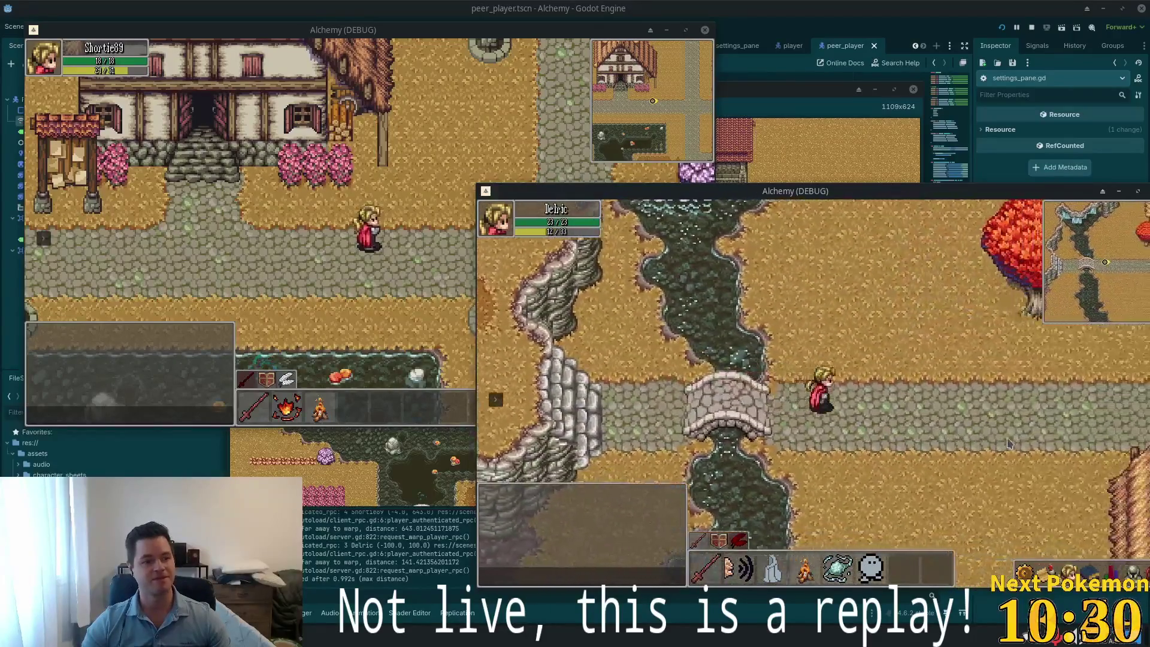
key("Right")
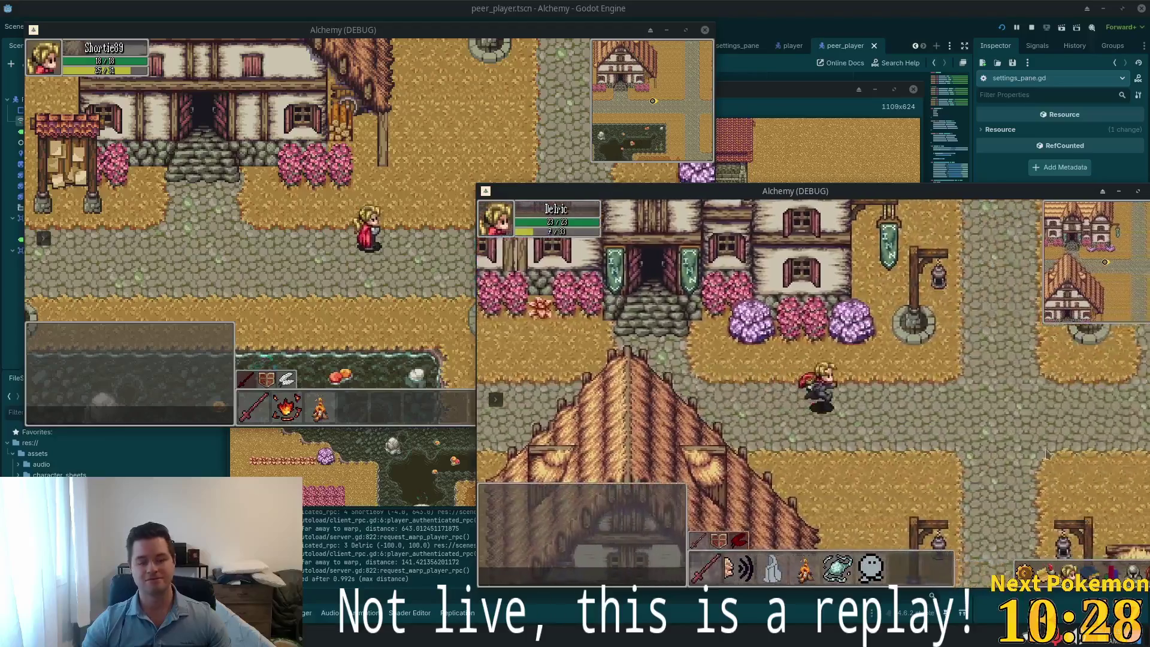
key("Right")
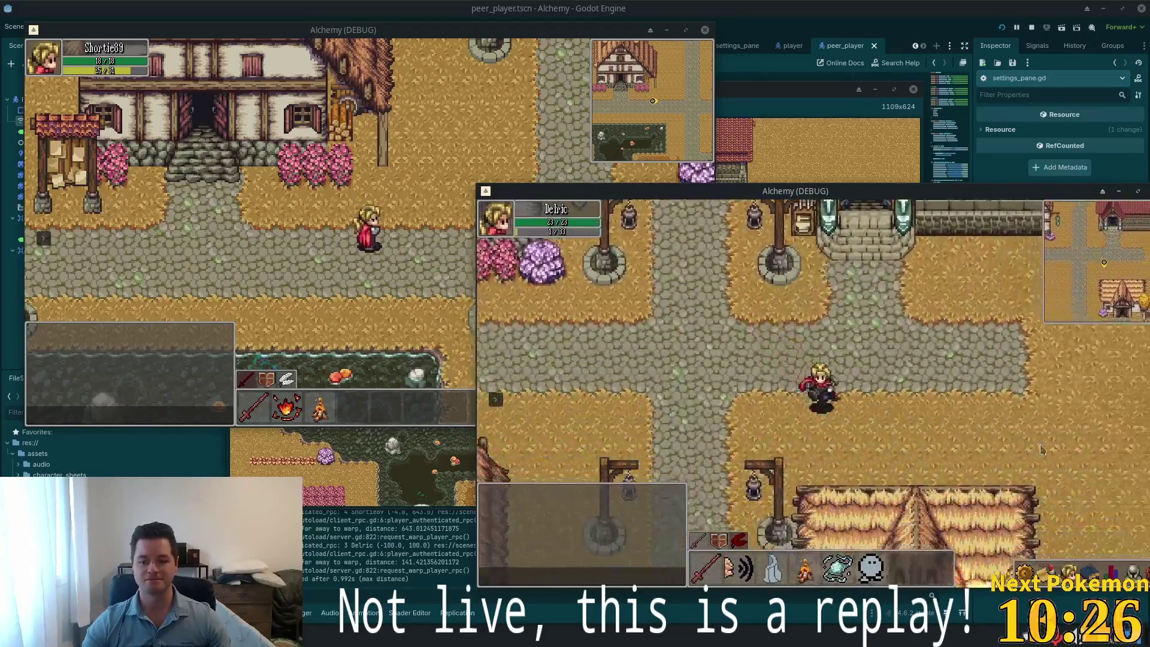
key("Right")
key("Down")
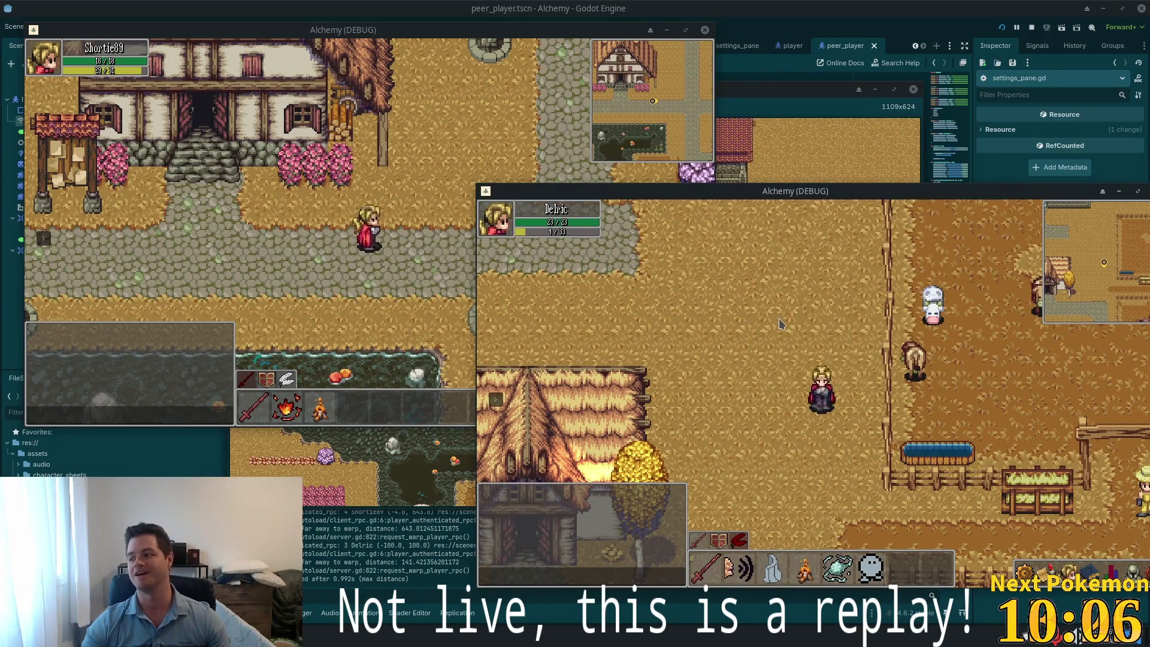
Walk the second character into the farm's cow pen, attack a cow, and drag its window onscreen
key("a")
key("w")
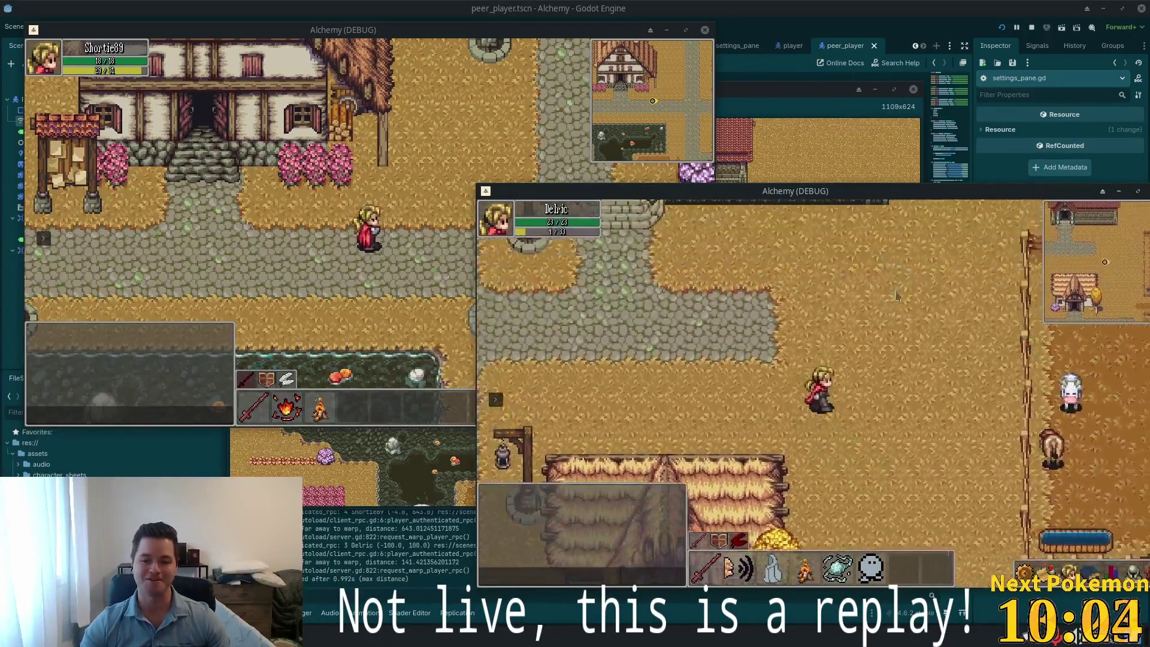
key("d")
left_click(875, 400)
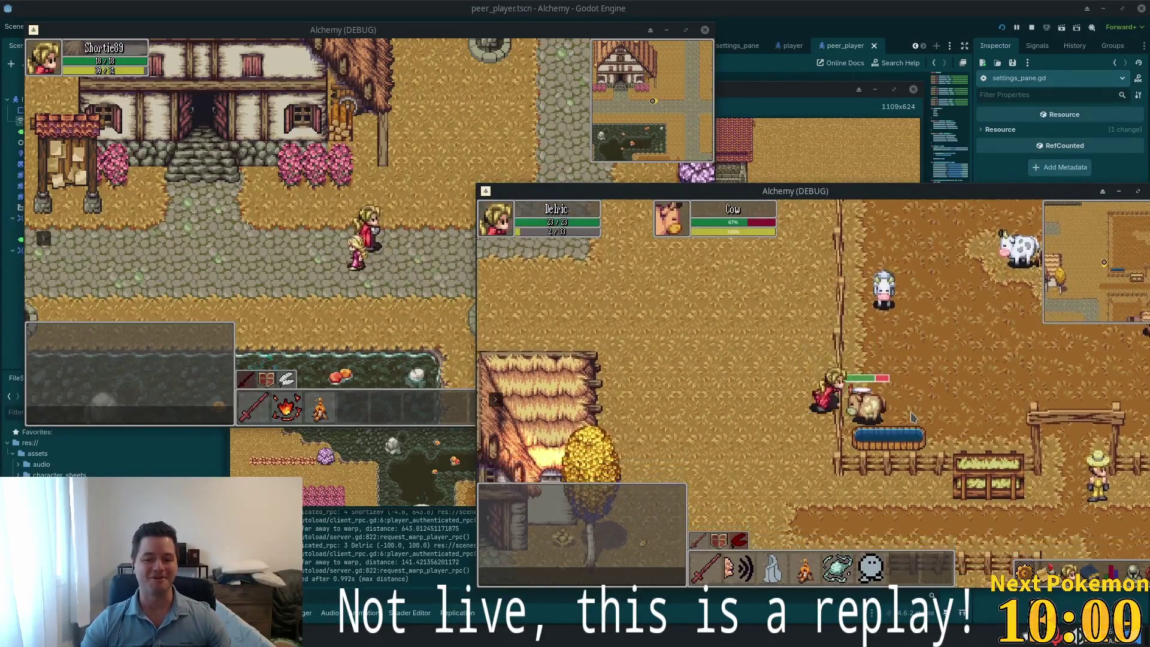
key("s")
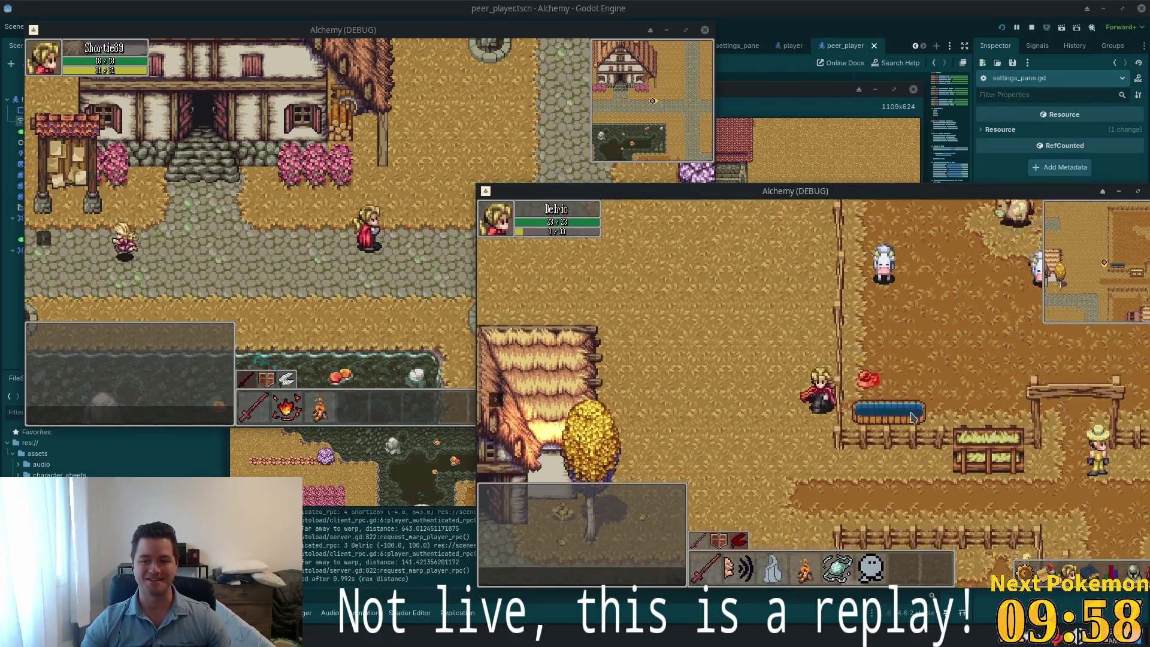
key("d")
key("w")
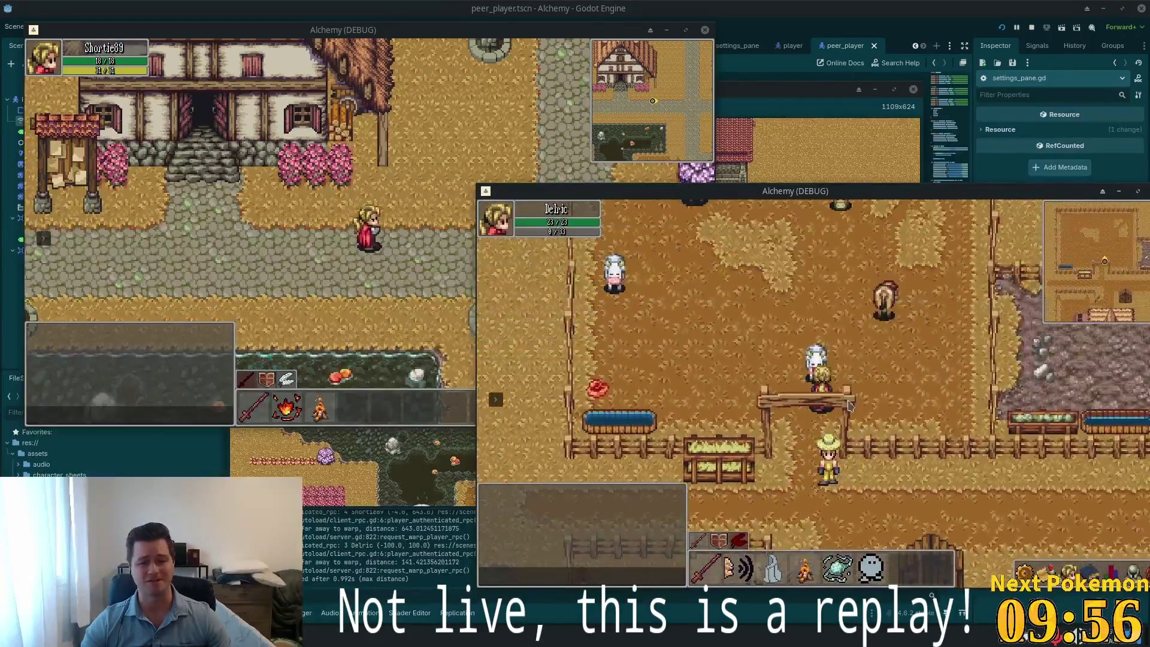
left_click(862, 415)
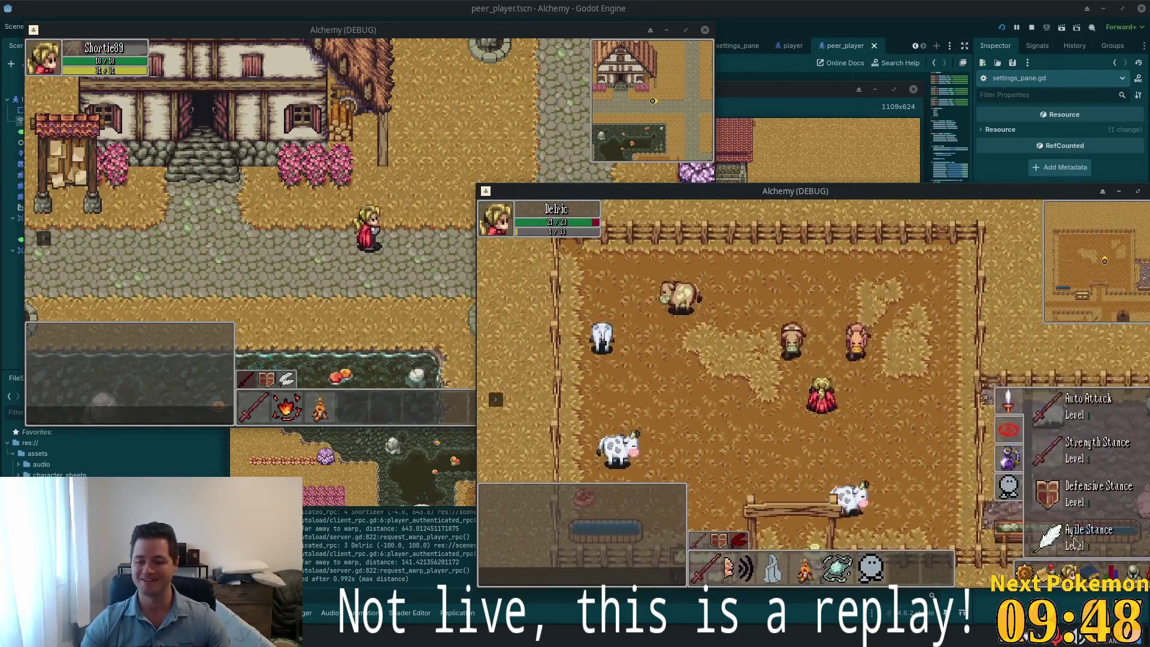
left_click_drag(885, 187, 816, 173)
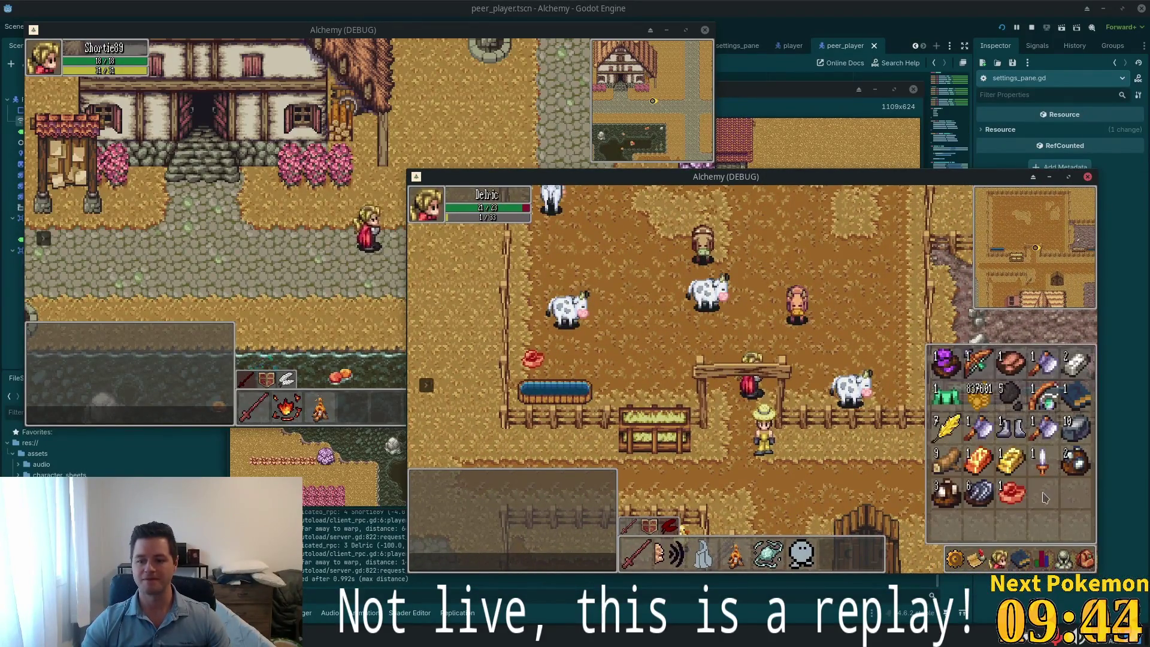
Equip the Wooden Bow from the inventory and shoot the targeted cow
left_click(985, 370)
key("s")
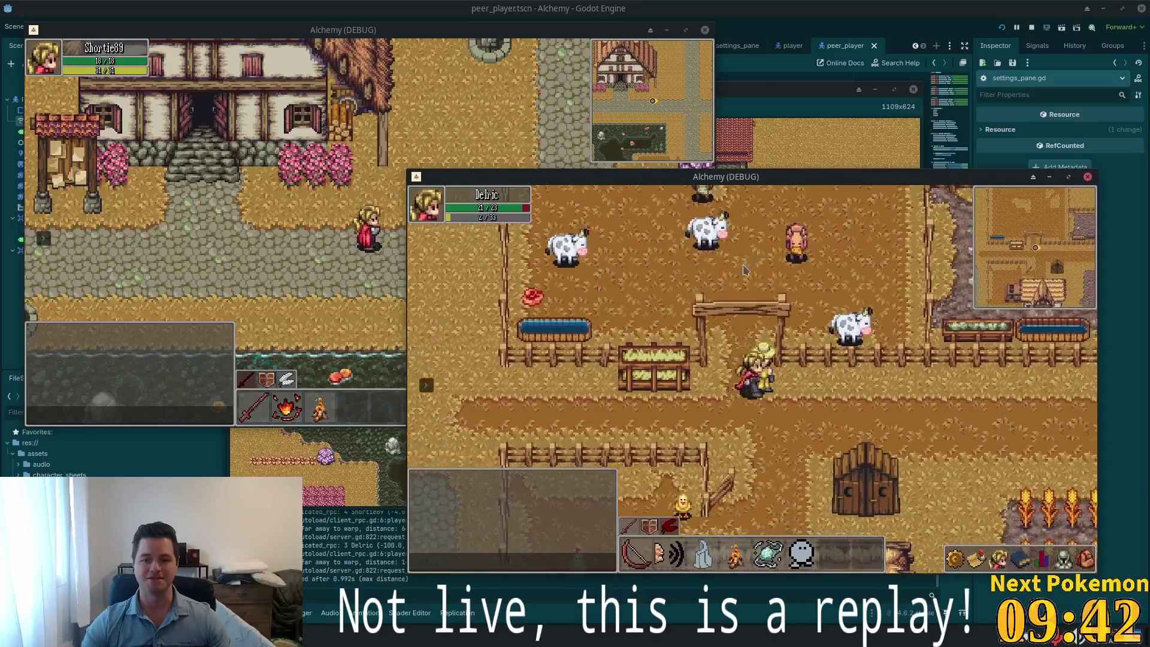
key("d")
key("d")
key("d")
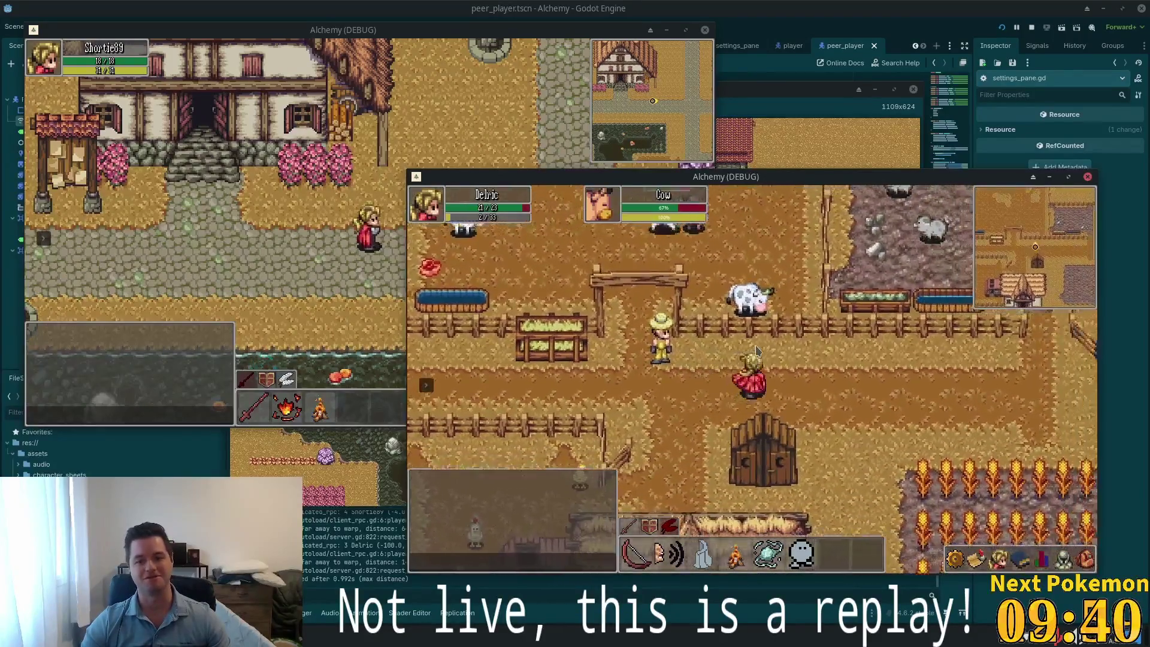
left_click(755, 352)
Walk west through the village, across the river bridge and grassland into Ouros Highlands
key("a")
key("a")
key("a")
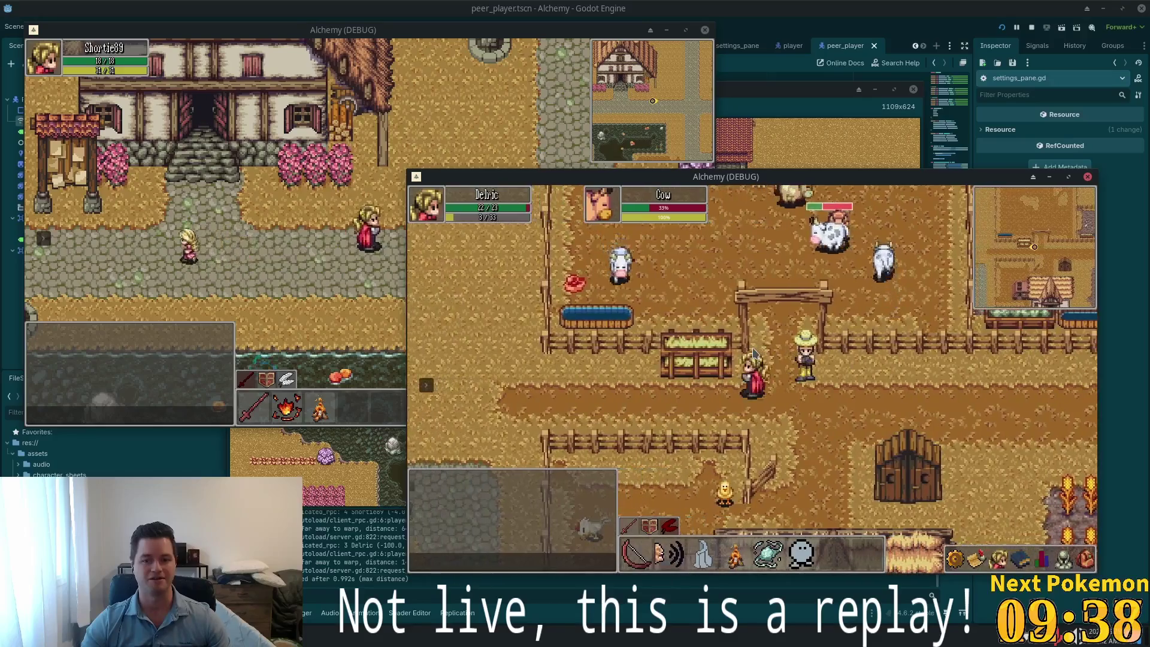
key("a")
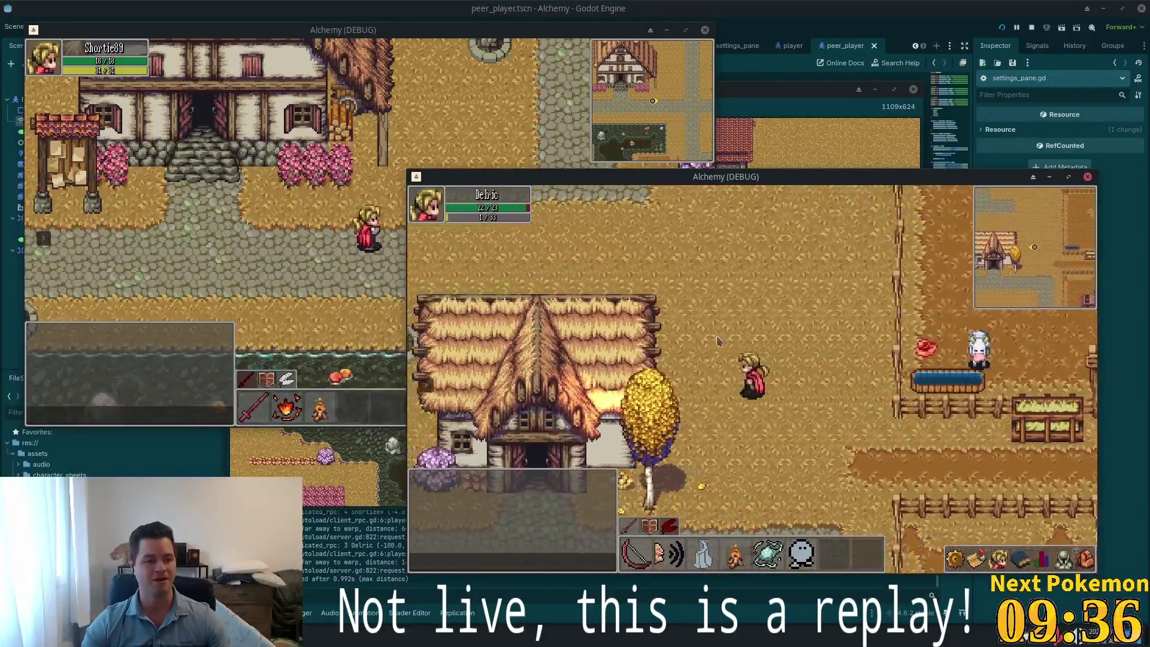
key("Up")
key("Left")
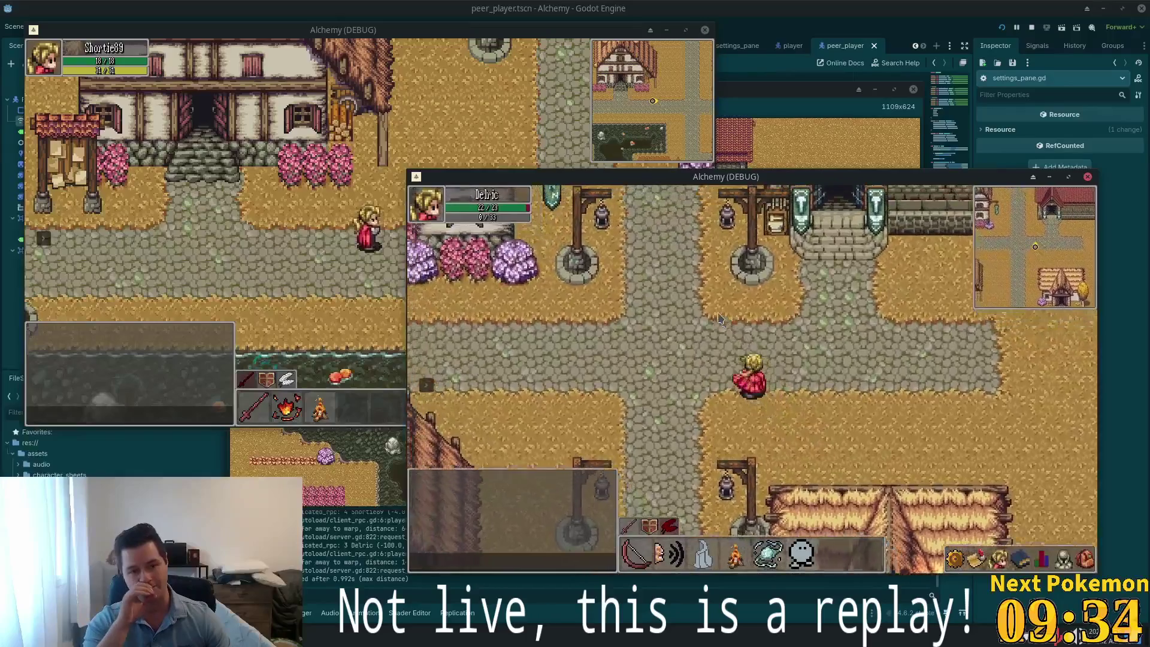
key("Left")
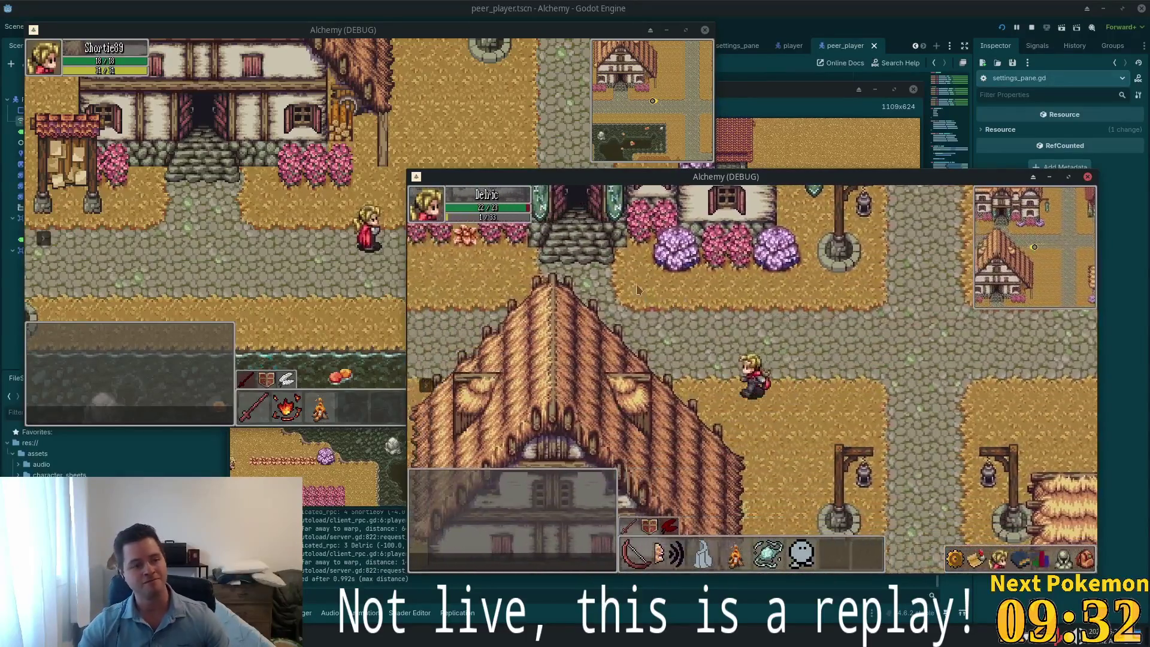
key("Left")
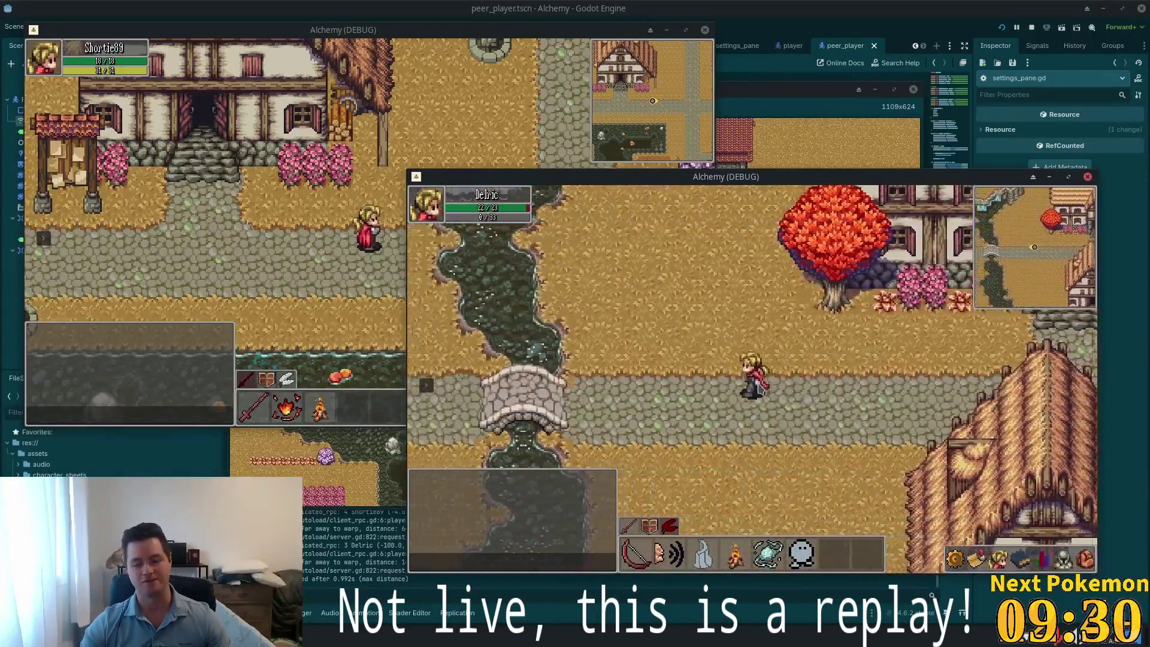
key("Left")
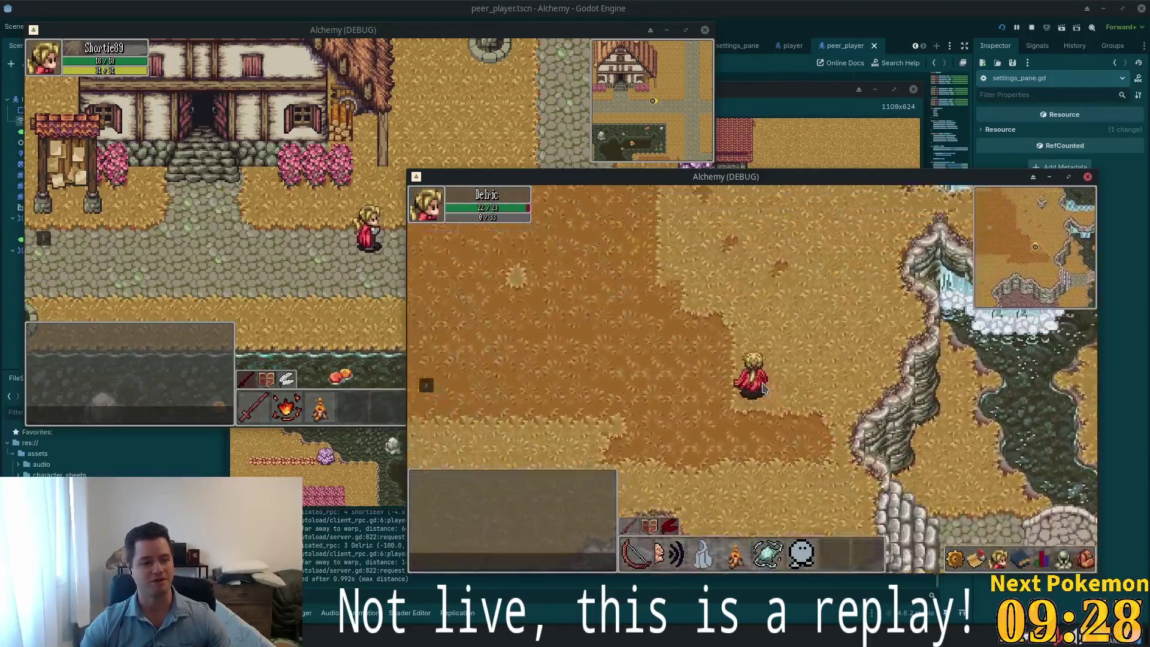
key("Left")
key("Up")
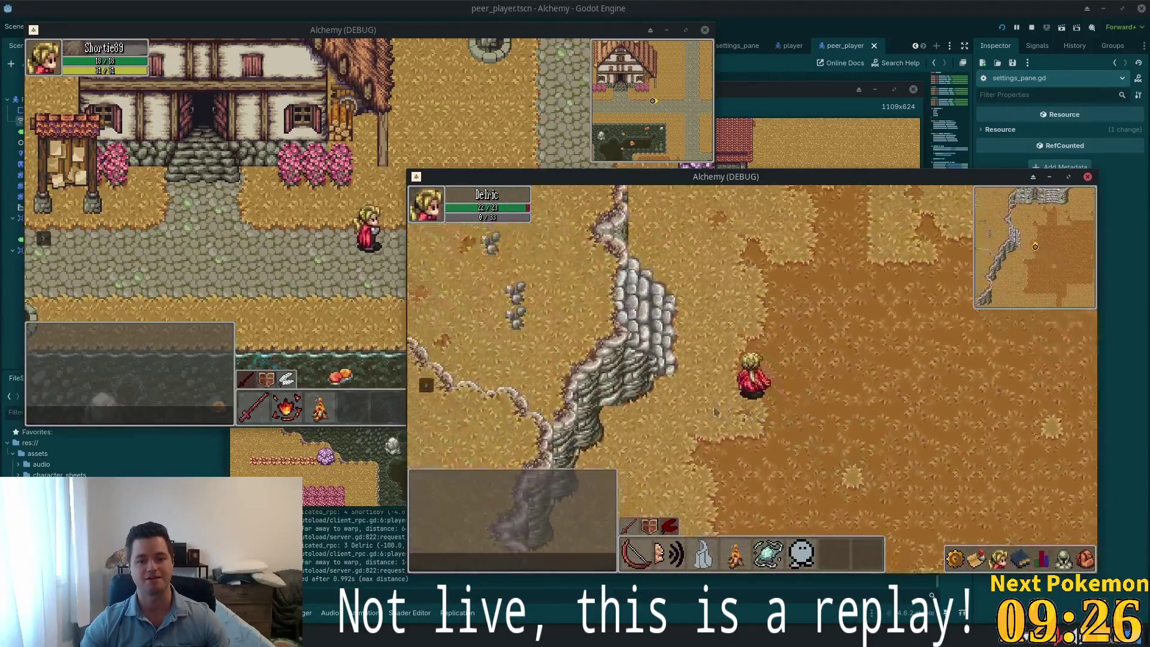
key("Down")
key("Right")
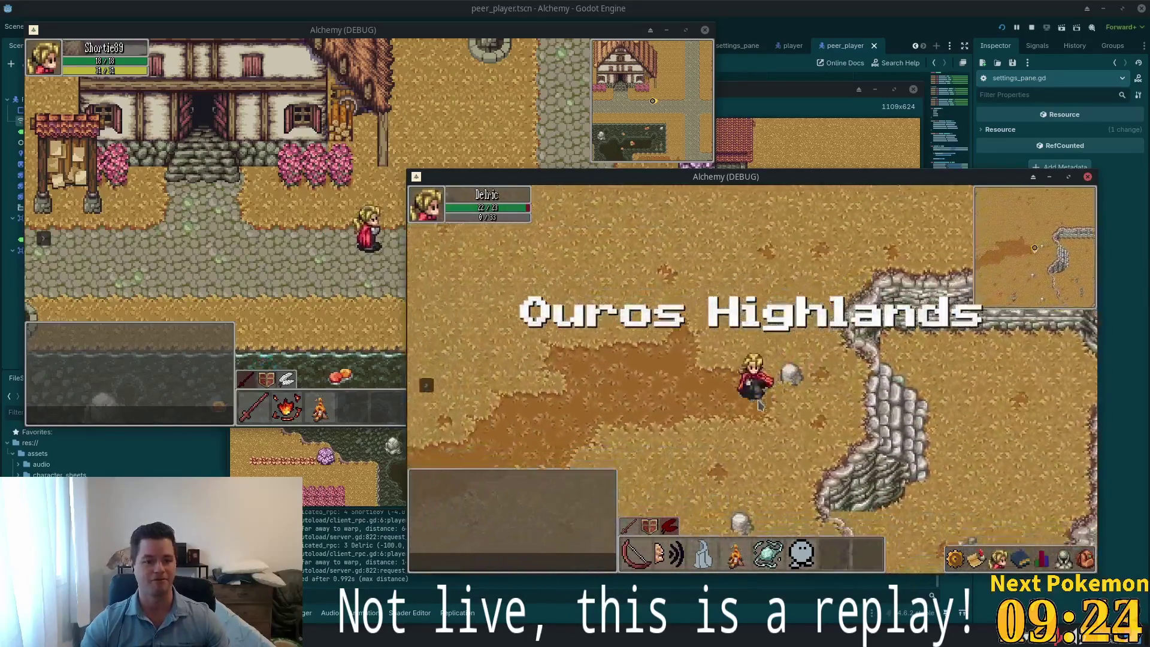
key("Down")
key("Right")
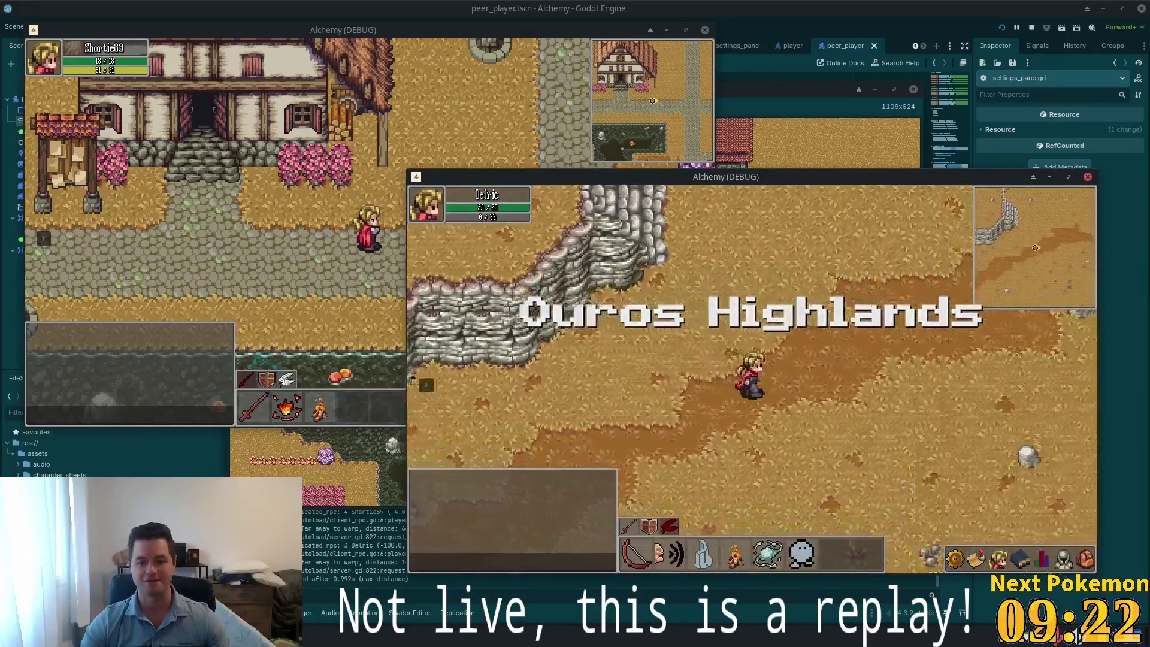
Check the character's stats and equipment panel, then continue walking right across the highlands
left_click(1036, 560)
left_click(1066, 563)
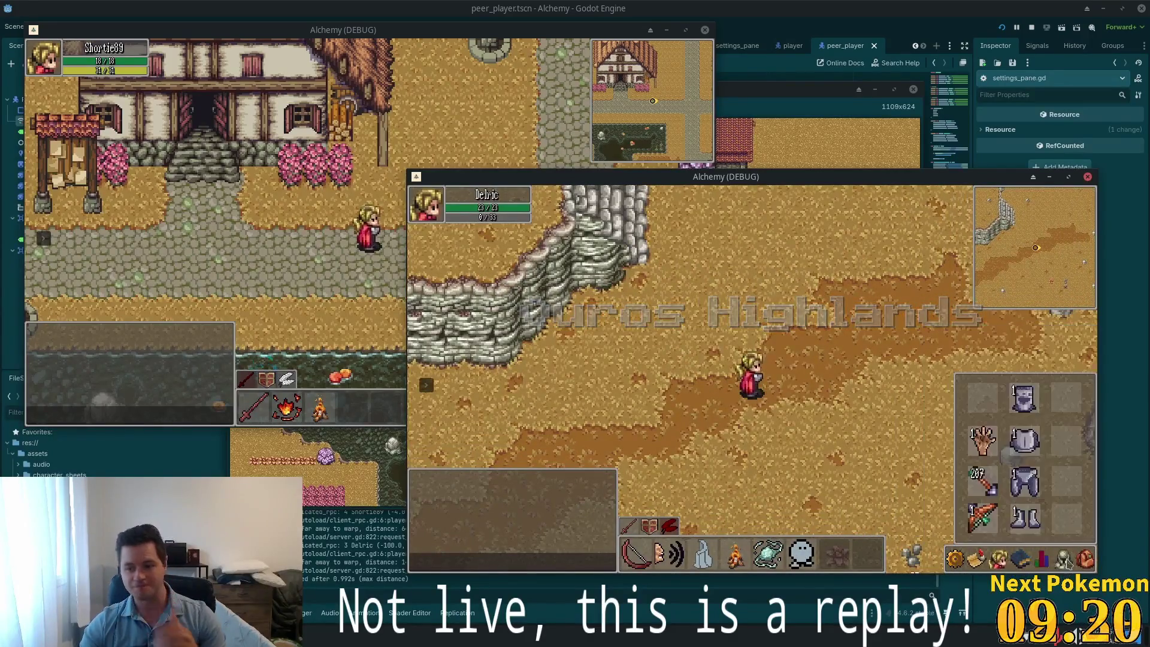
left_click(1010, 560)
key("Right")
Warp to the Bog and walk through Indigo Bog and the Sunken Pass cave to Greenspan
left_click(426, 384)
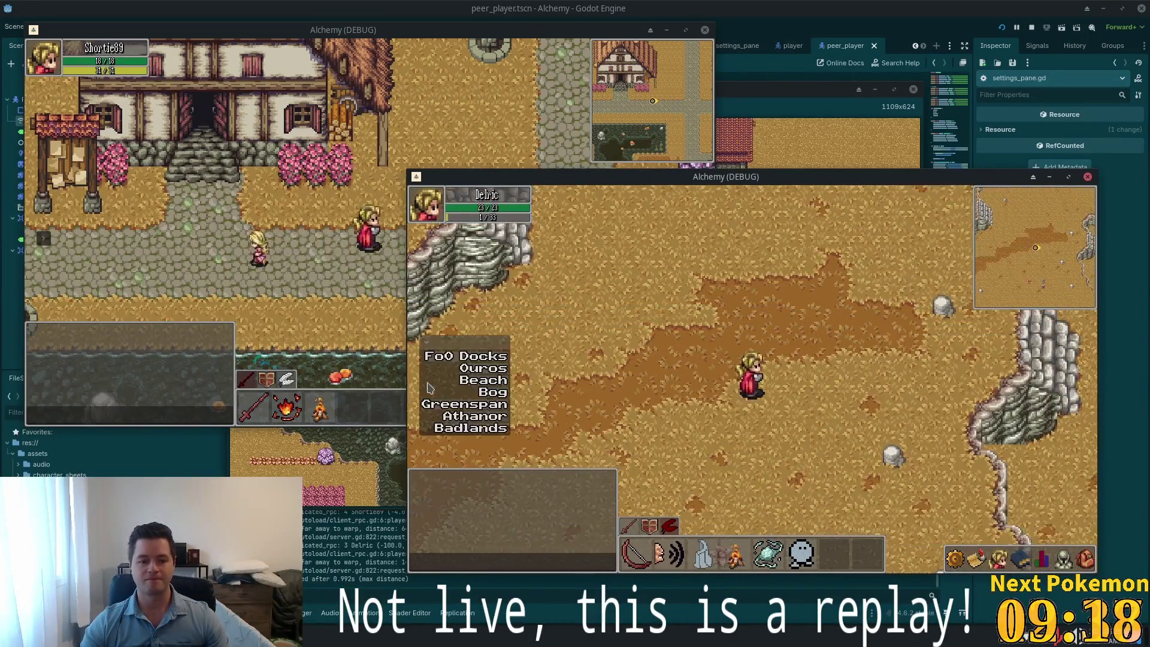
left_click(492, 393)
key("Left")
key("Up")
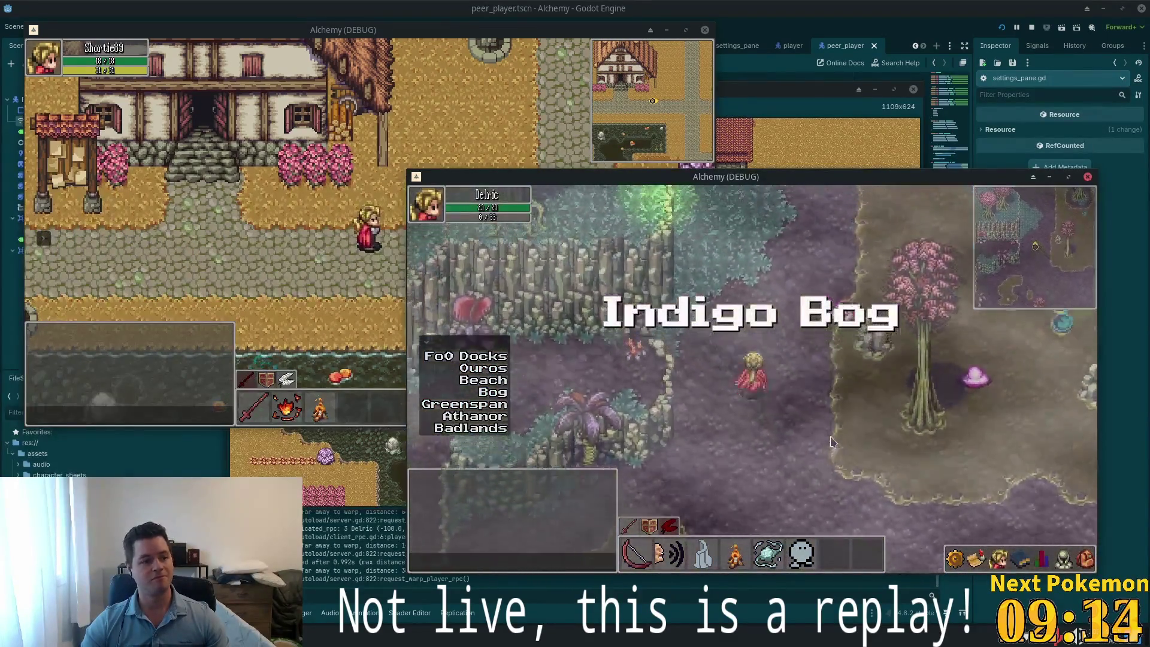
key("Up")
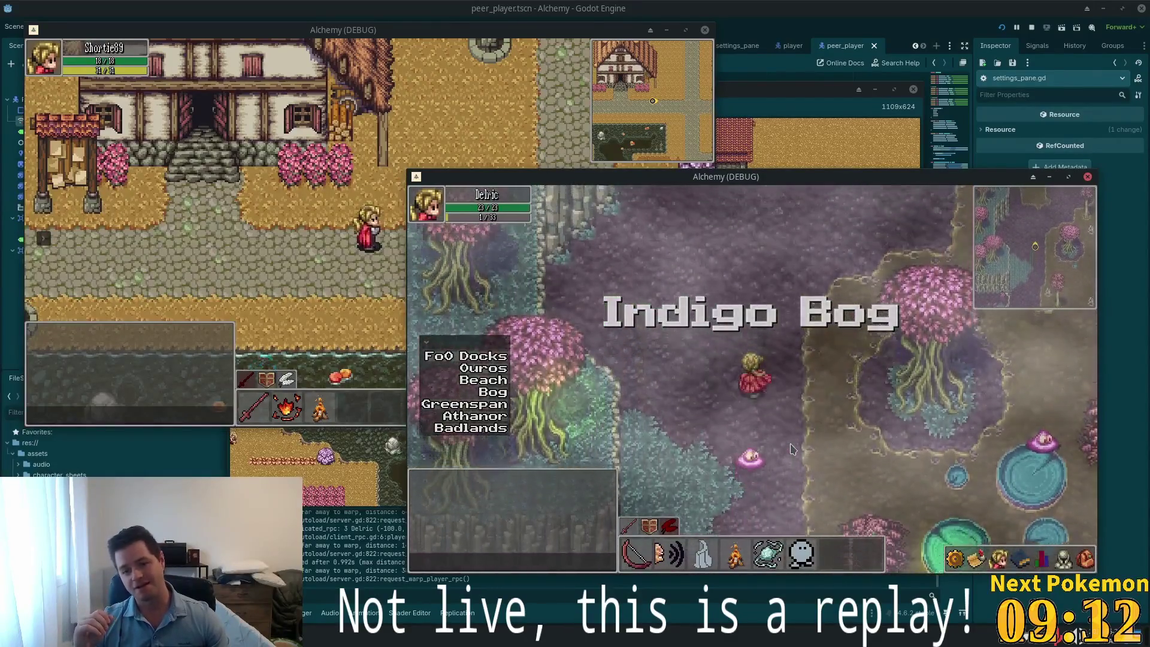
key("Right")
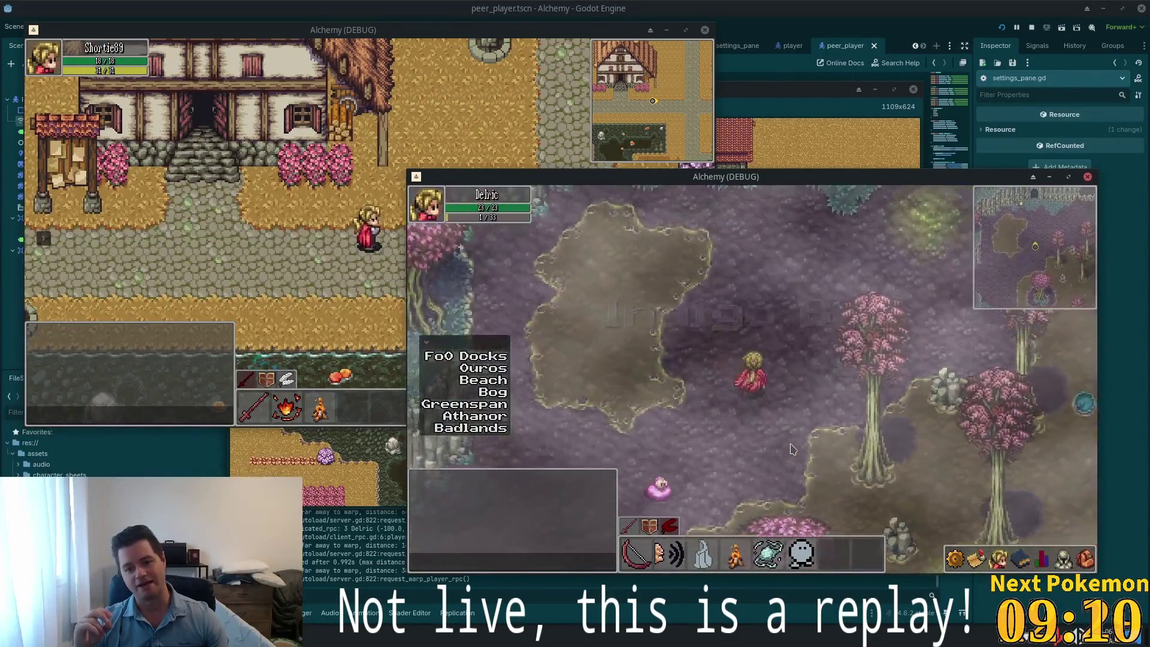
key("Up")
key("Right")
key("Up")
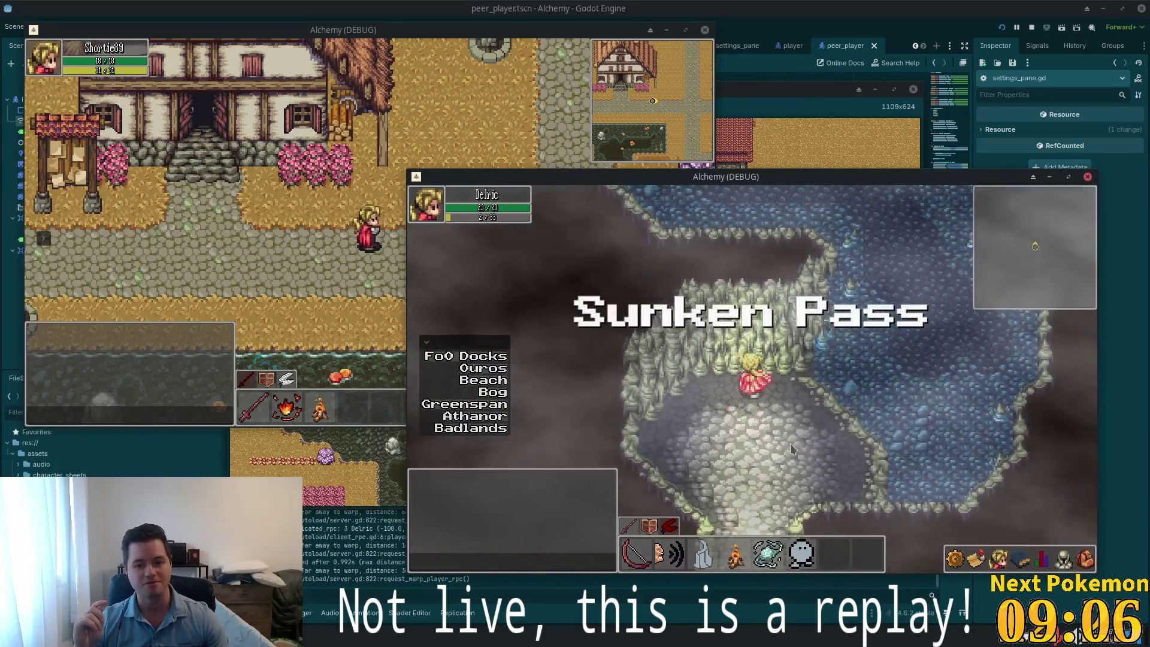
key("Up")
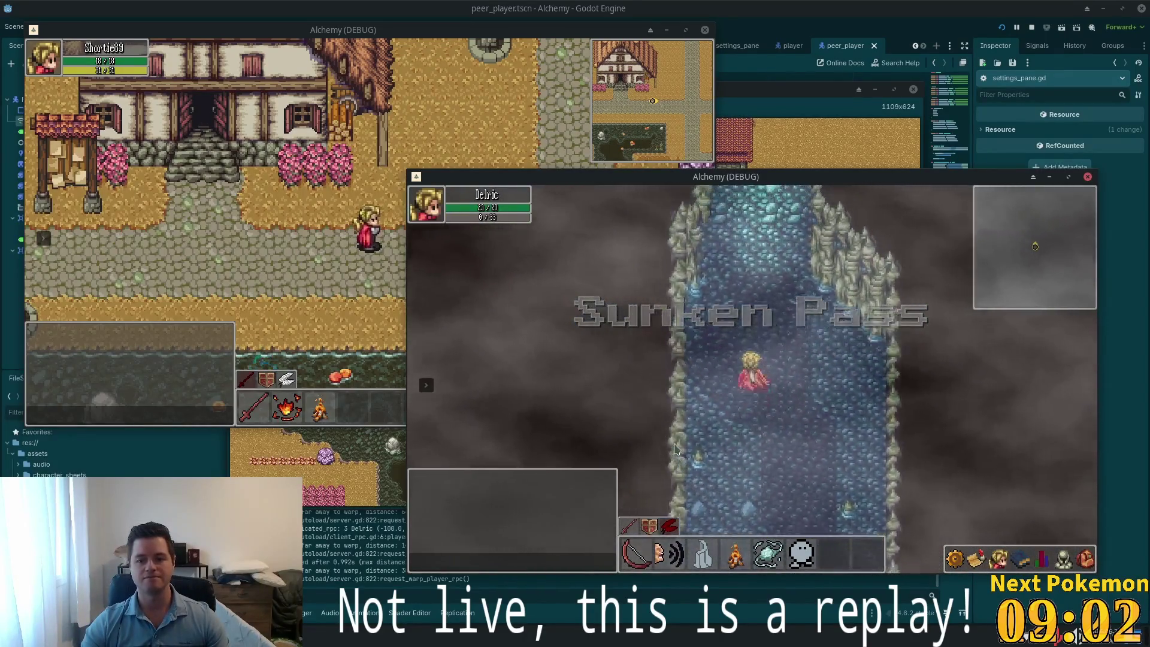
key("Up")
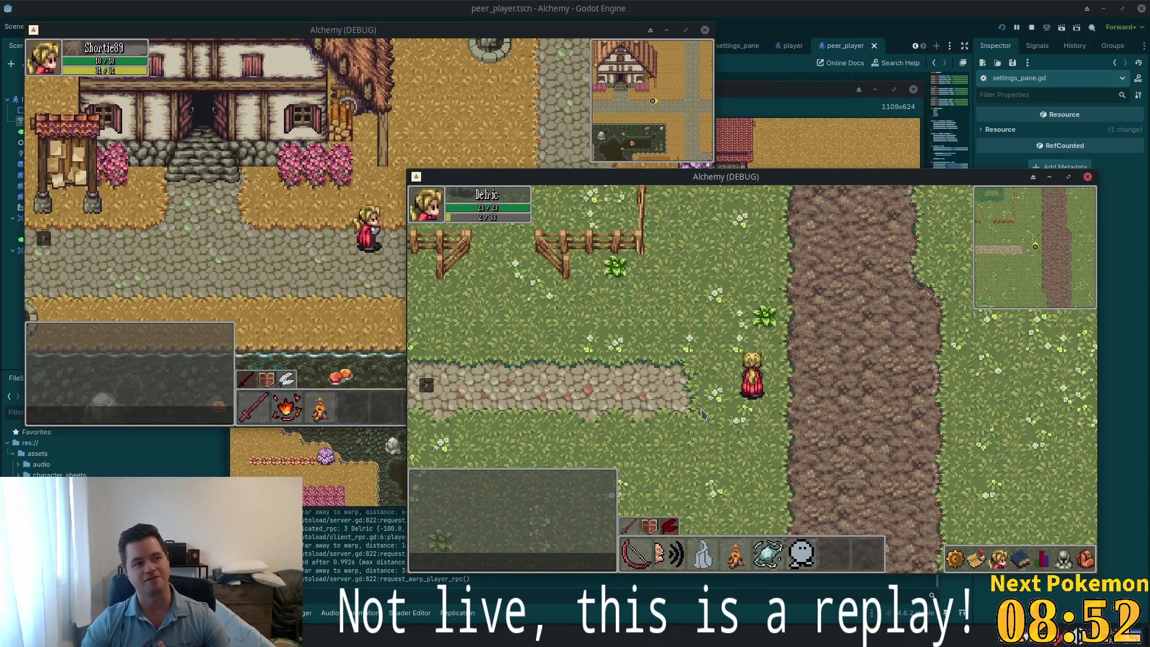
Walk along the Greenspan path, through the fence gate, up to the log house
key("a")
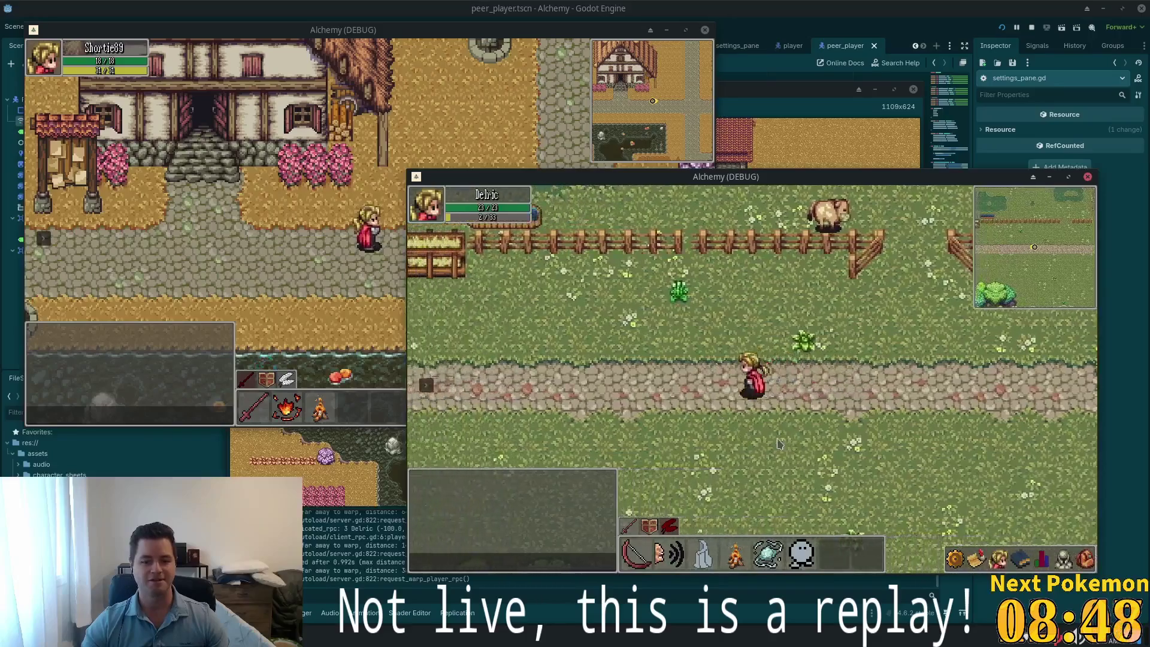
key("w")
key("a")
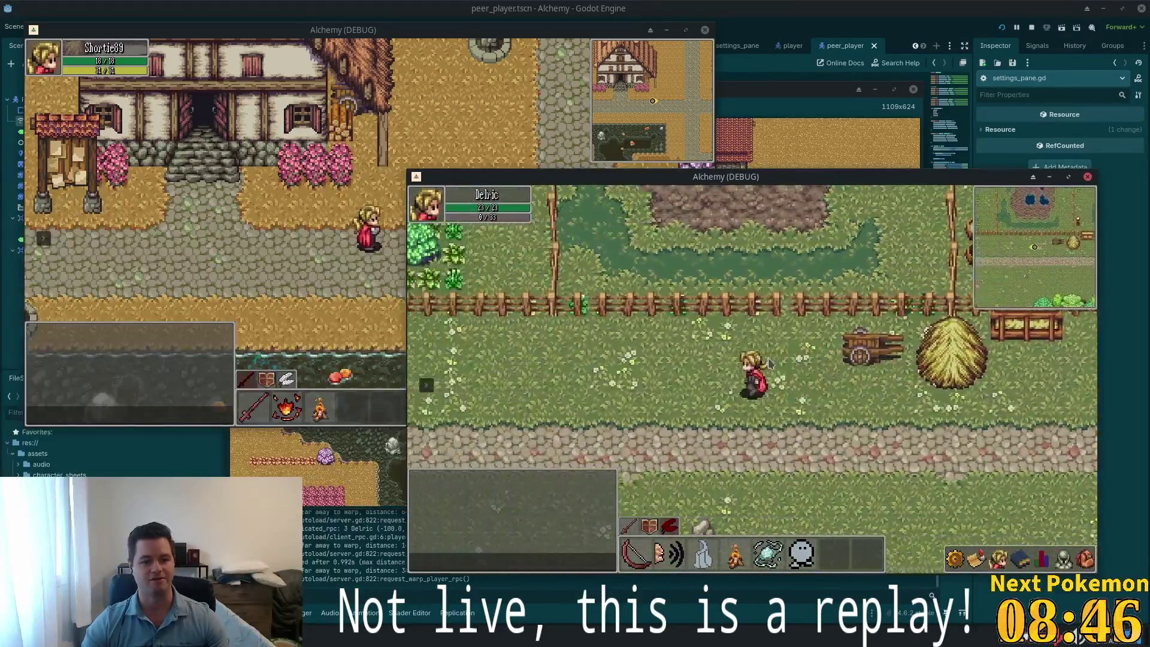
key("w")
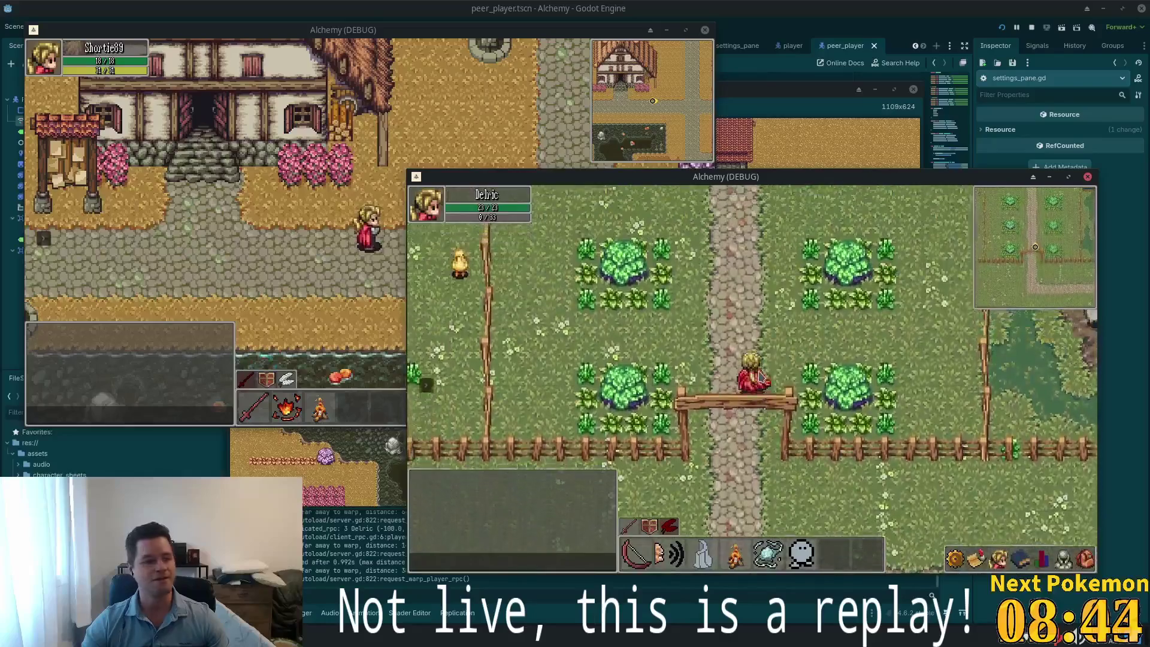
key("w")
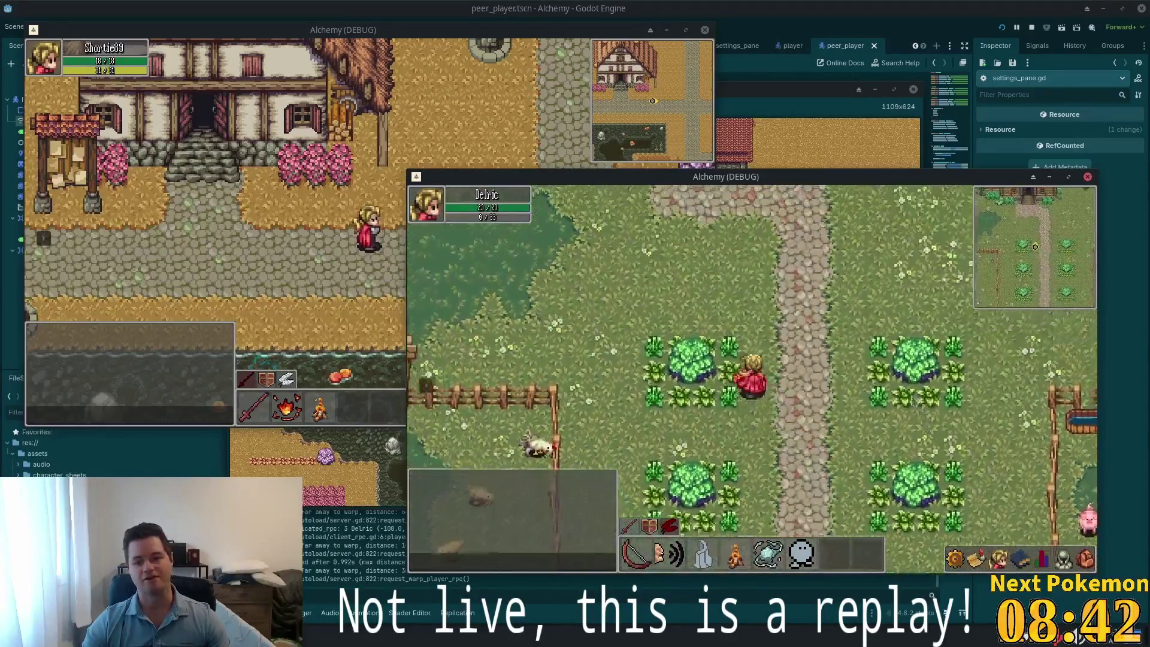
left_click(779, 97)
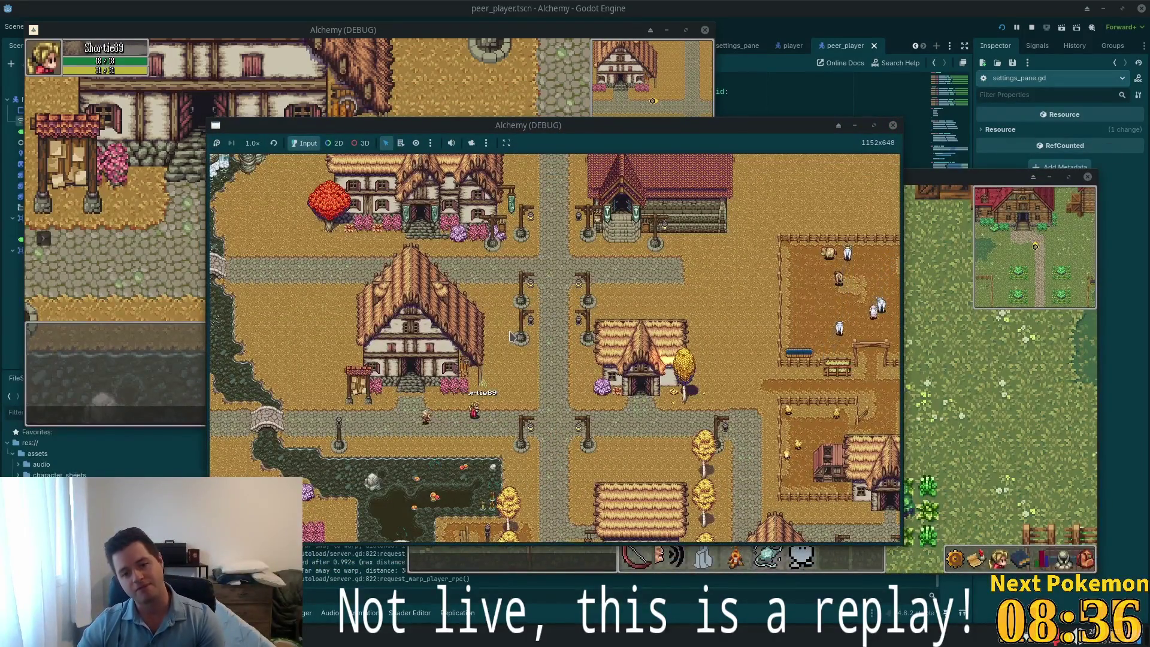
Open the world map with M, zoom and pan across desert and cave, then return to settings_pane.gd
key("m")
scroll(510, 336, "down", 2)
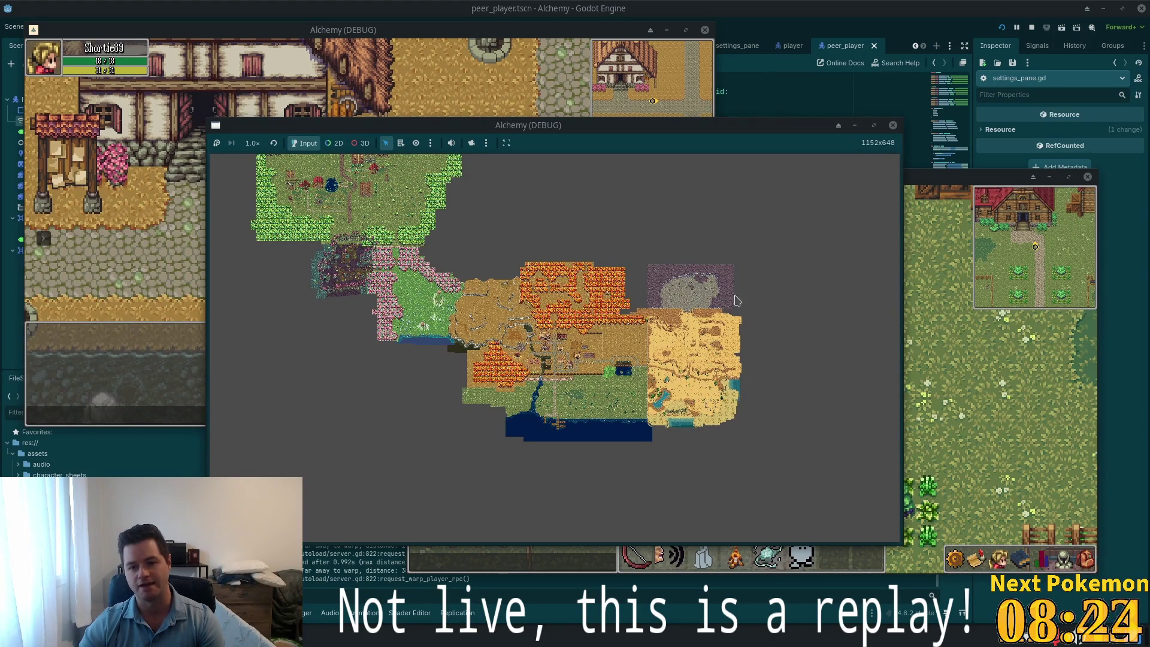
scroll(736, 301, "down", 3)
left_click_drag(706, 353, 623, 378)
scroll(623, 379, "up", 4)
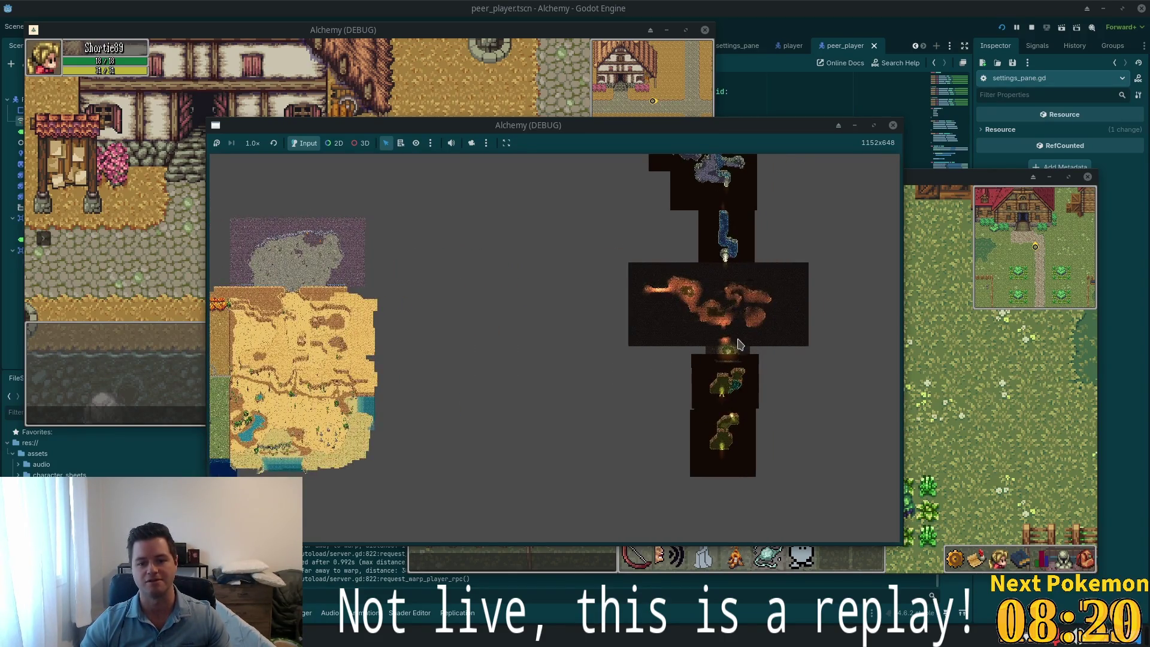
left_click_drag(738, 344, 591, 331)
scroll(685, 312, "up", 2)
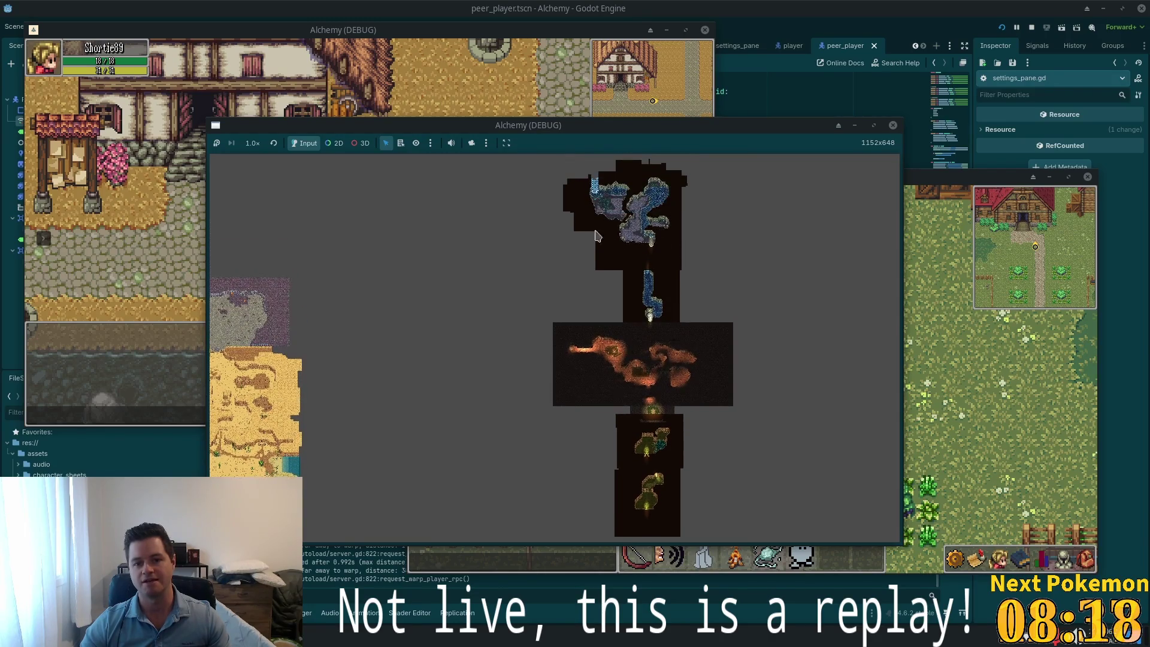
scroll(464, 323, "down", 5)
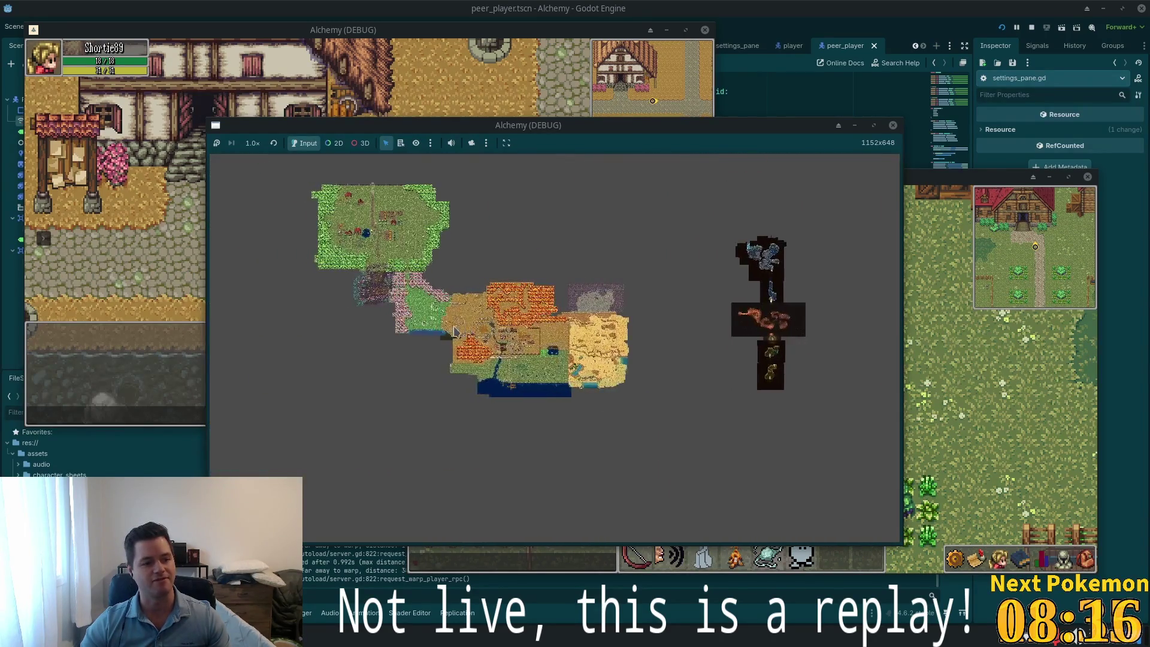
scroll(455, 329, "up", 5)
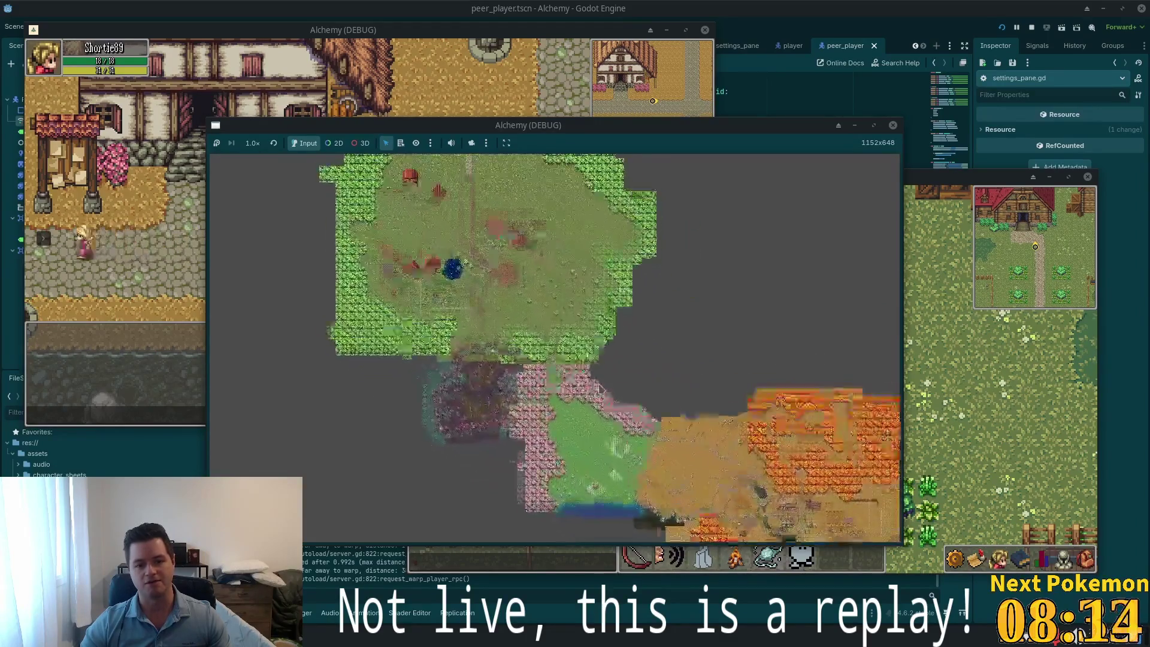
scroll(605, 409, "up", 5)
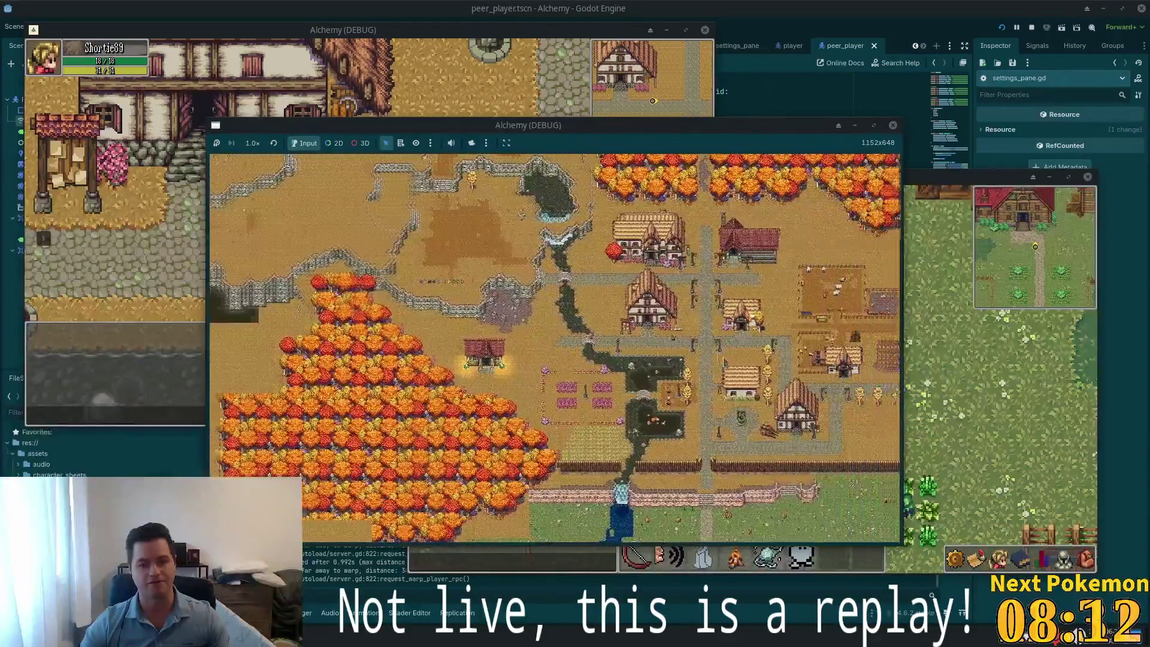
scroll(554, 331, "up", 5)
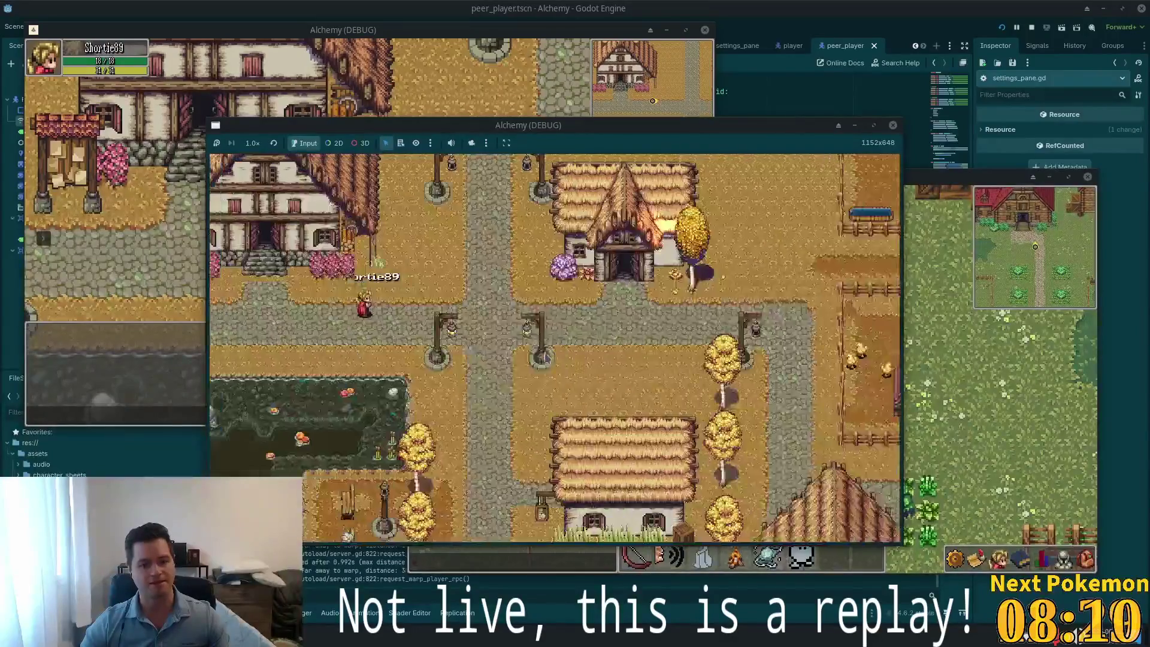
scroll(378, 302, "down", 5)
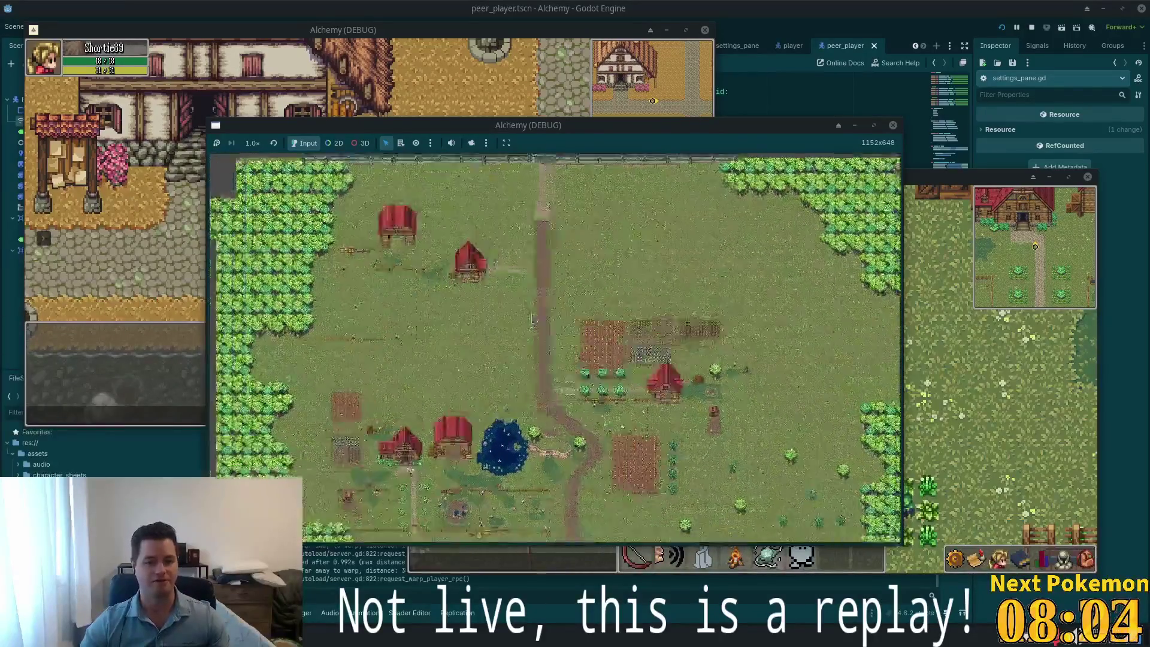
scroll(515, 323, "down", 3)
scroll(521, 354, "up", 5)
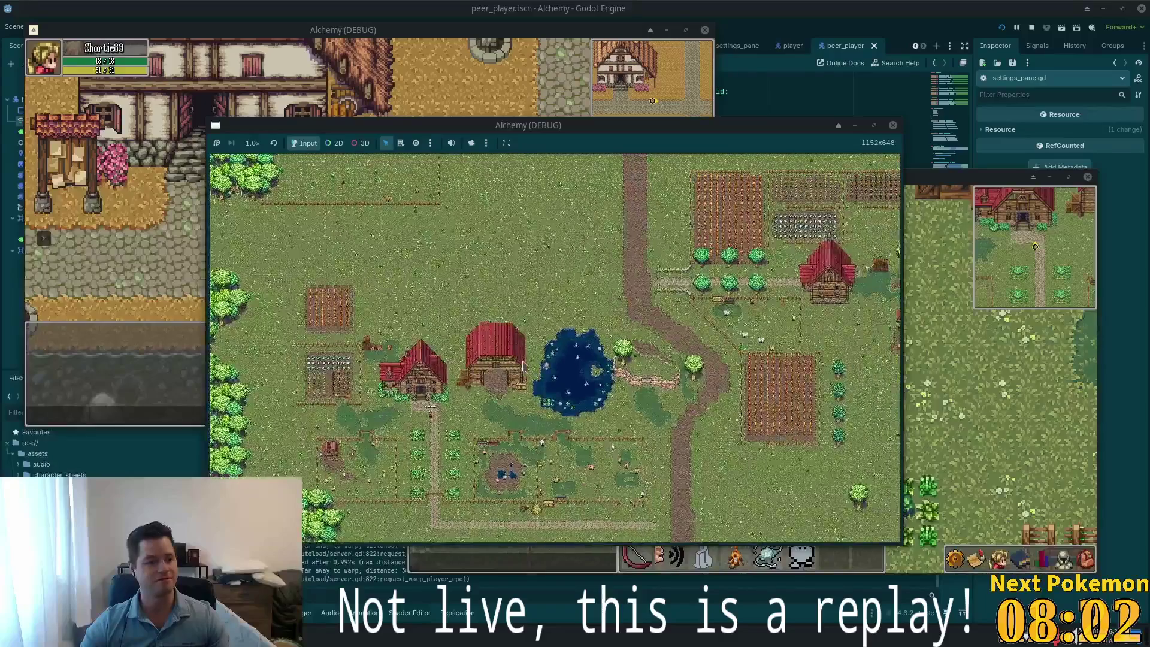
scroll(524, 367, "down", 5)
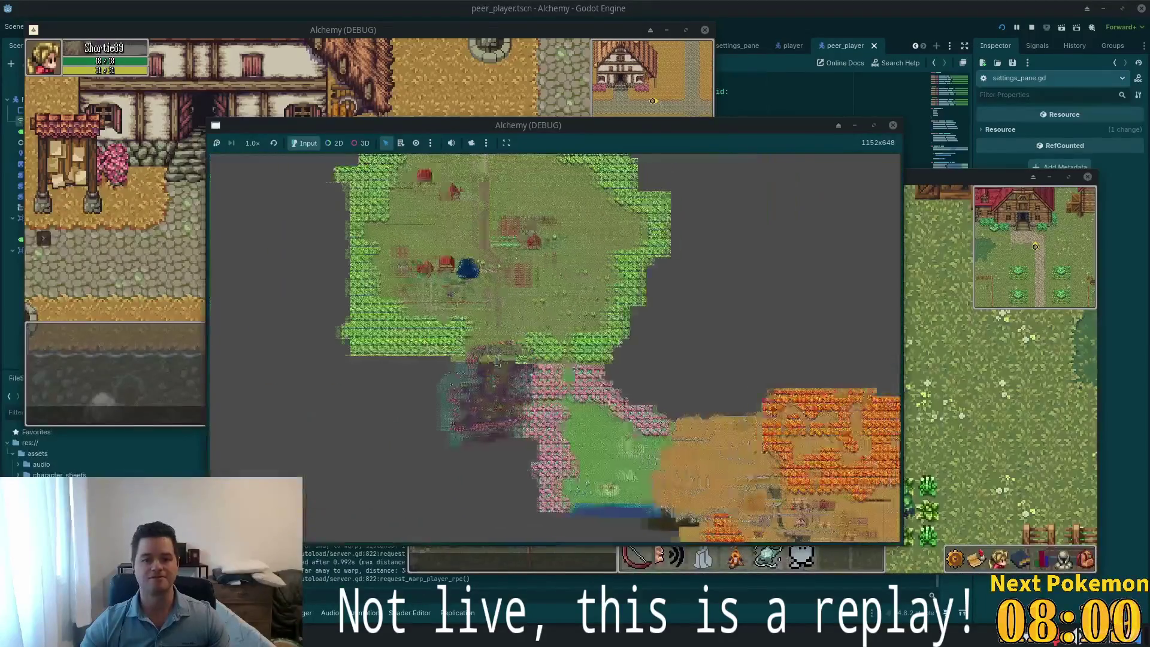
left_click(818, 6)
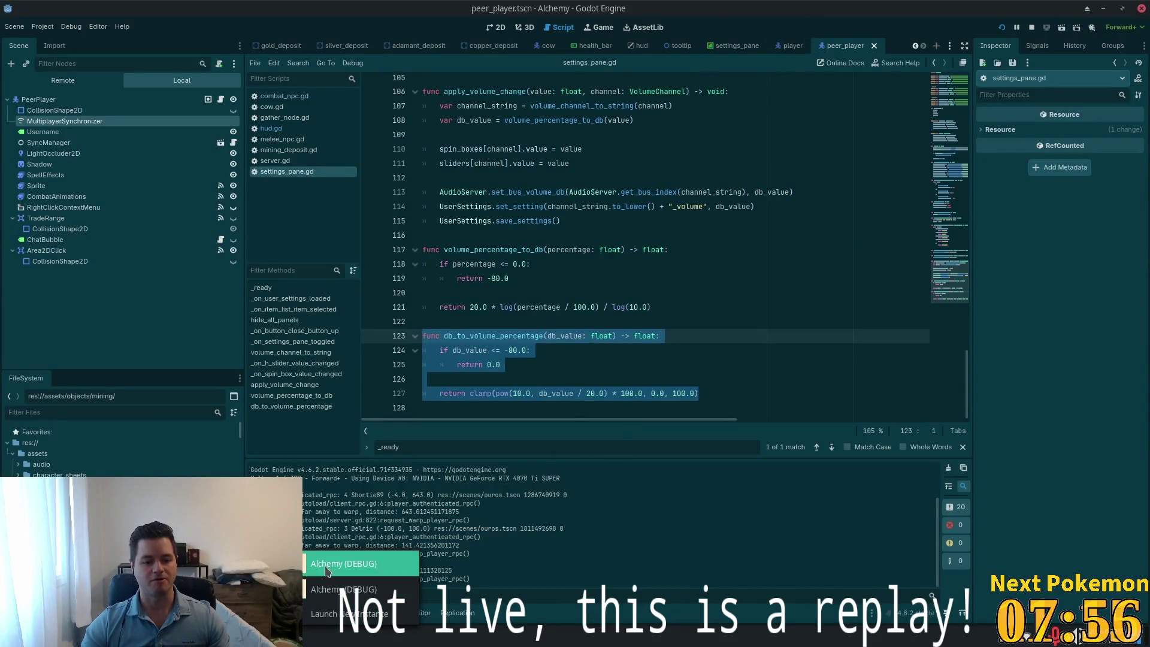
Walk the first character around the house and rearrange the two game windows over the editor
left_click(337, 570)
key("s")
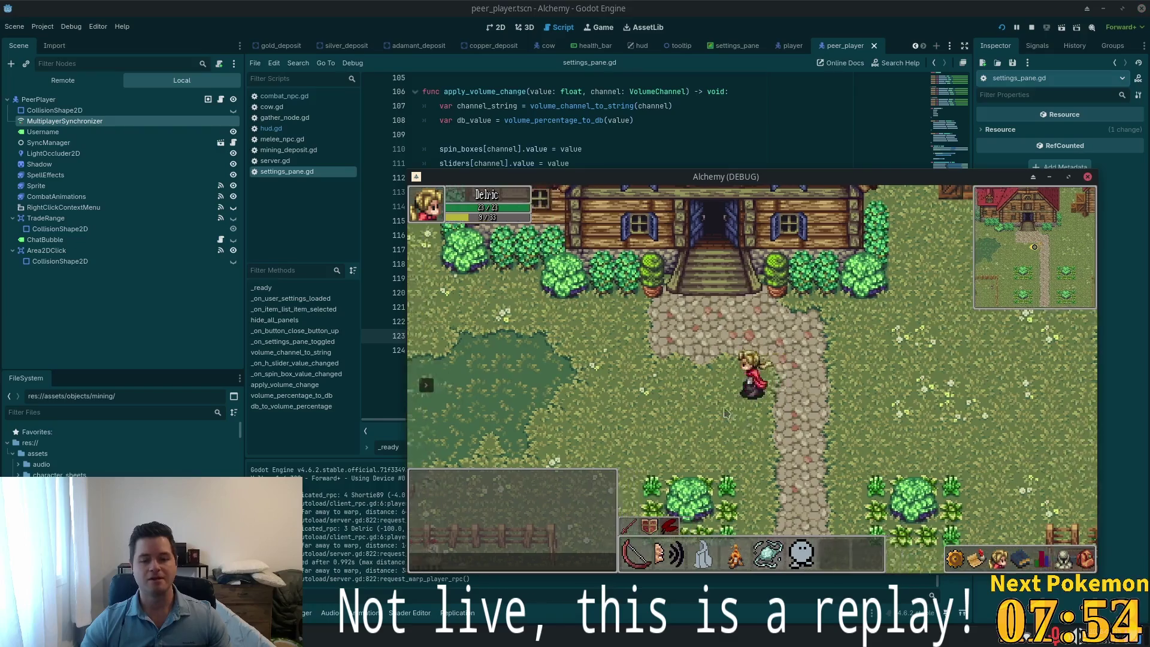
key("d")
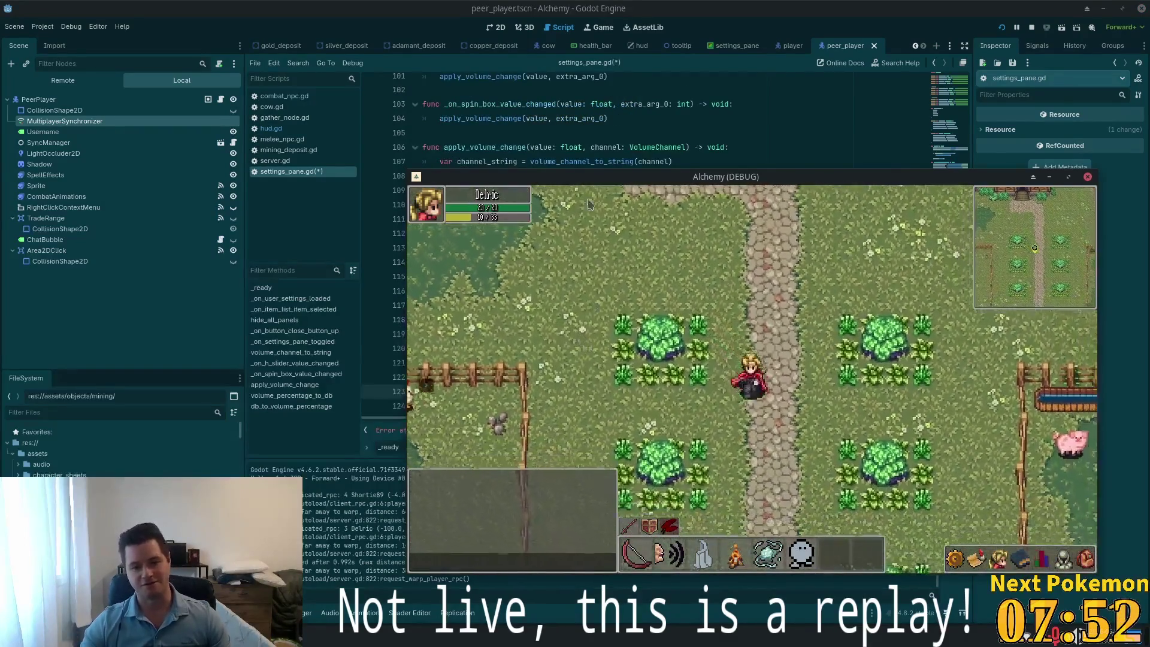
key("w")
key("w")
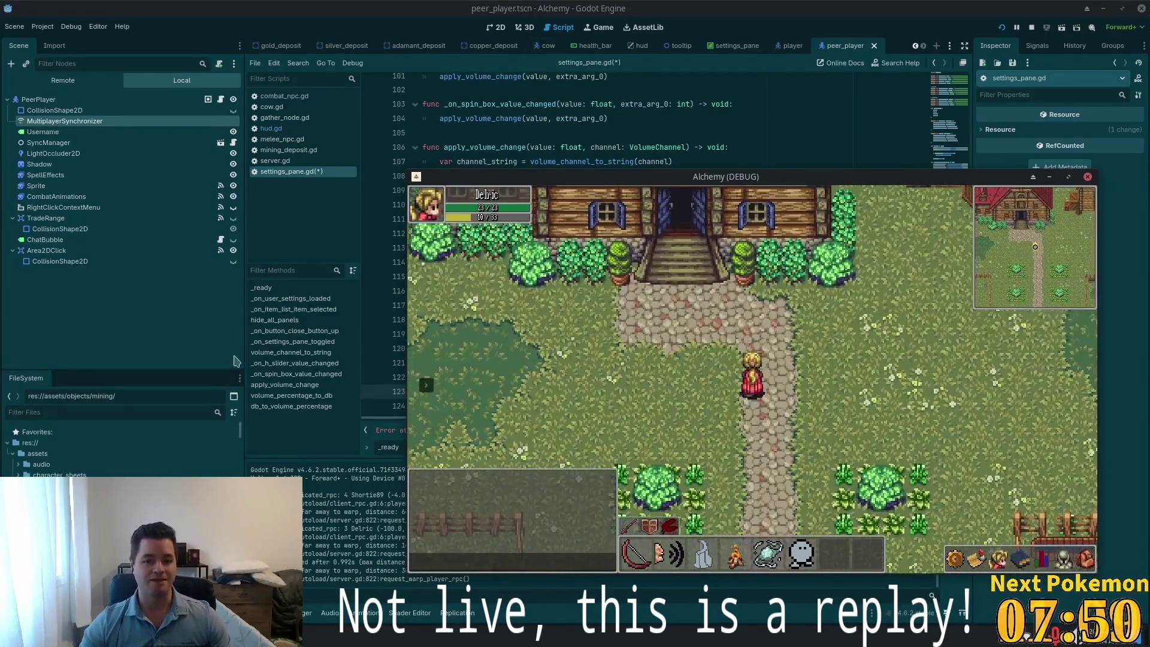
mouse_move(752, 177)
left_mouse_down()
mouse_move(826, 200)
mouse_move(700, 227)
left_mouse_up()
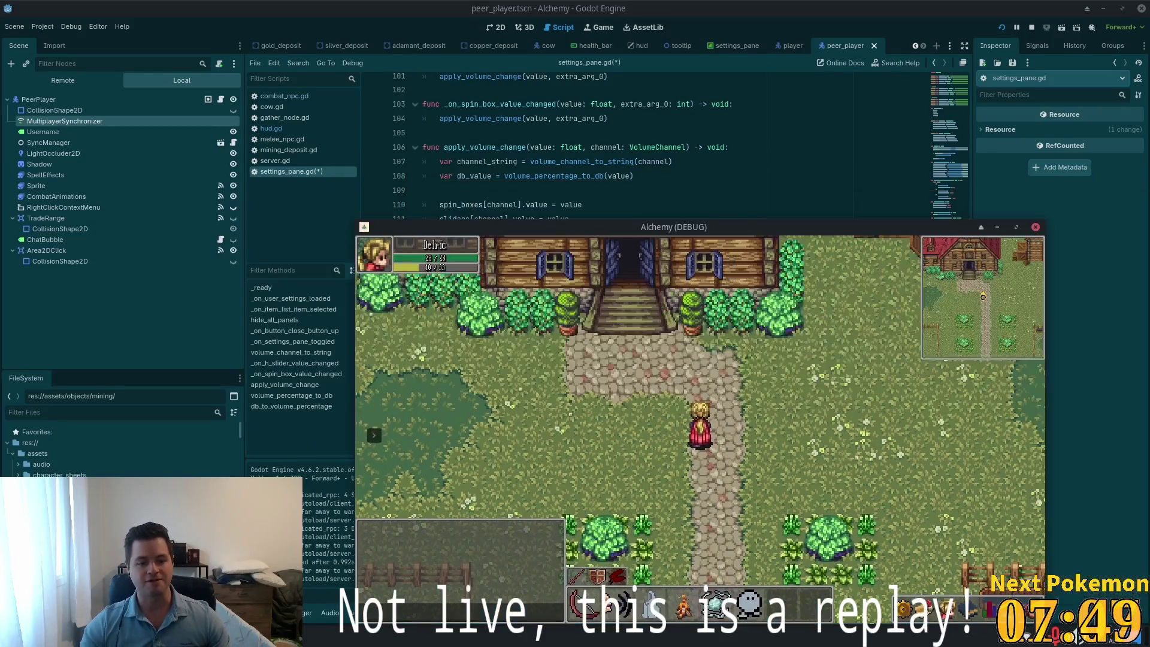
left_click(334, 592)
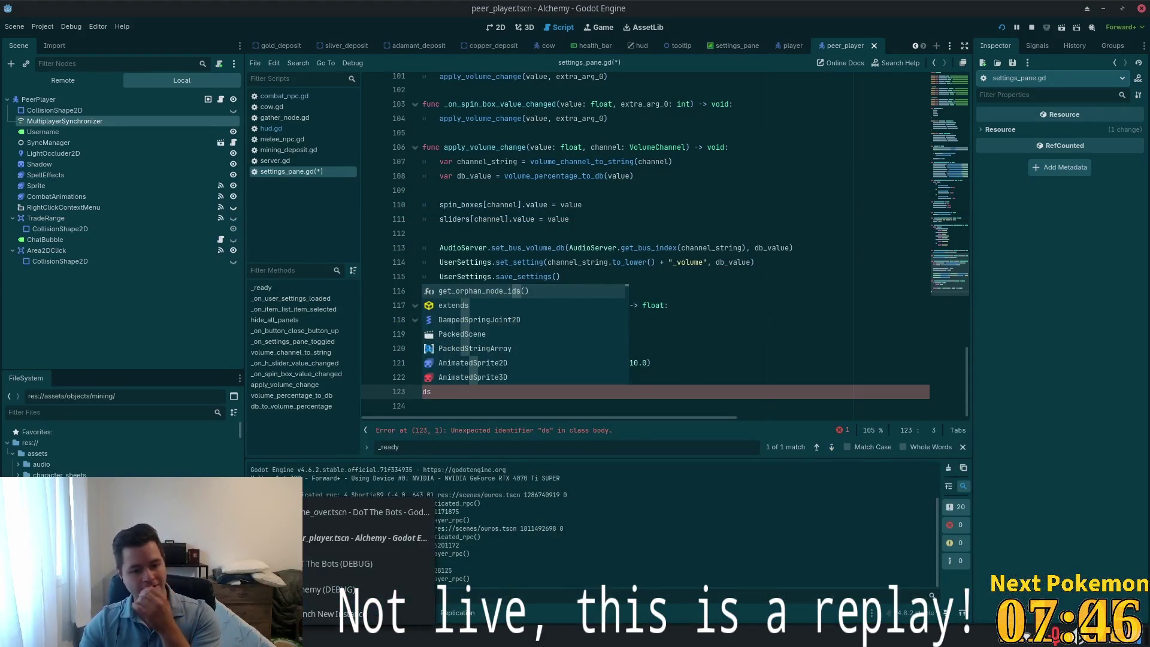
left_click(317, 589)
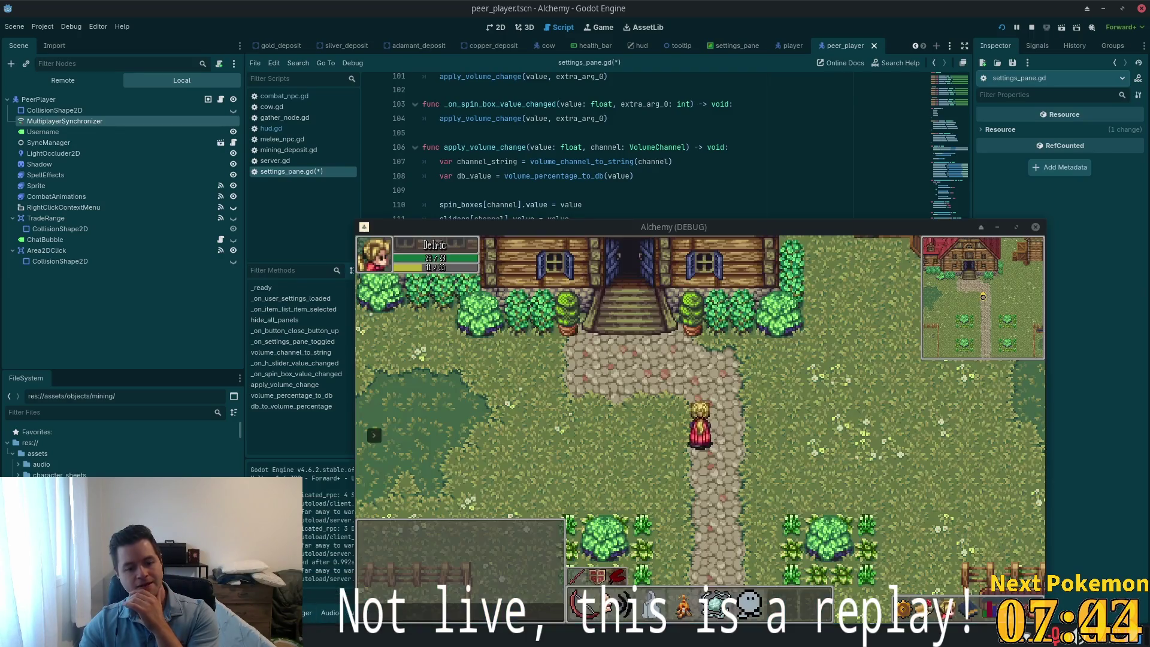
left_click(311, 593)
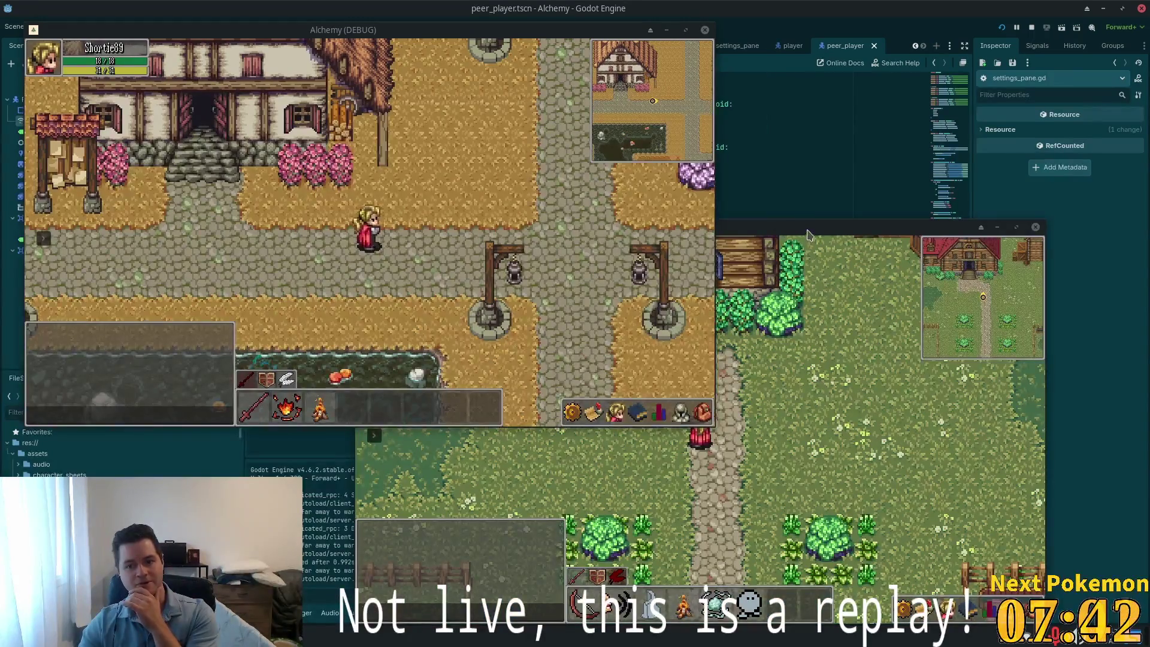
mouse_move(807, 233)
left_mouse_down()
mouse_move(916, 194)
mouse_move(882, 207)
left_mouse_up()
Walk the second character east, then south through the palisade gap into the Fields of Ouros
left_click(347, 251)
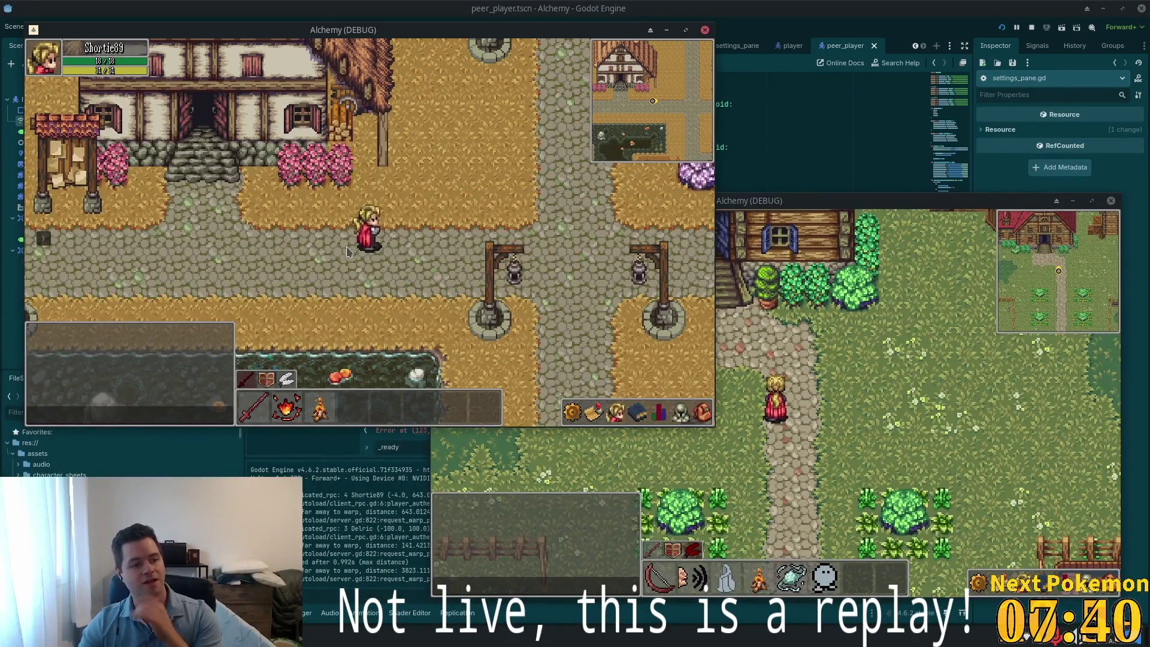
key("d")
key("s")
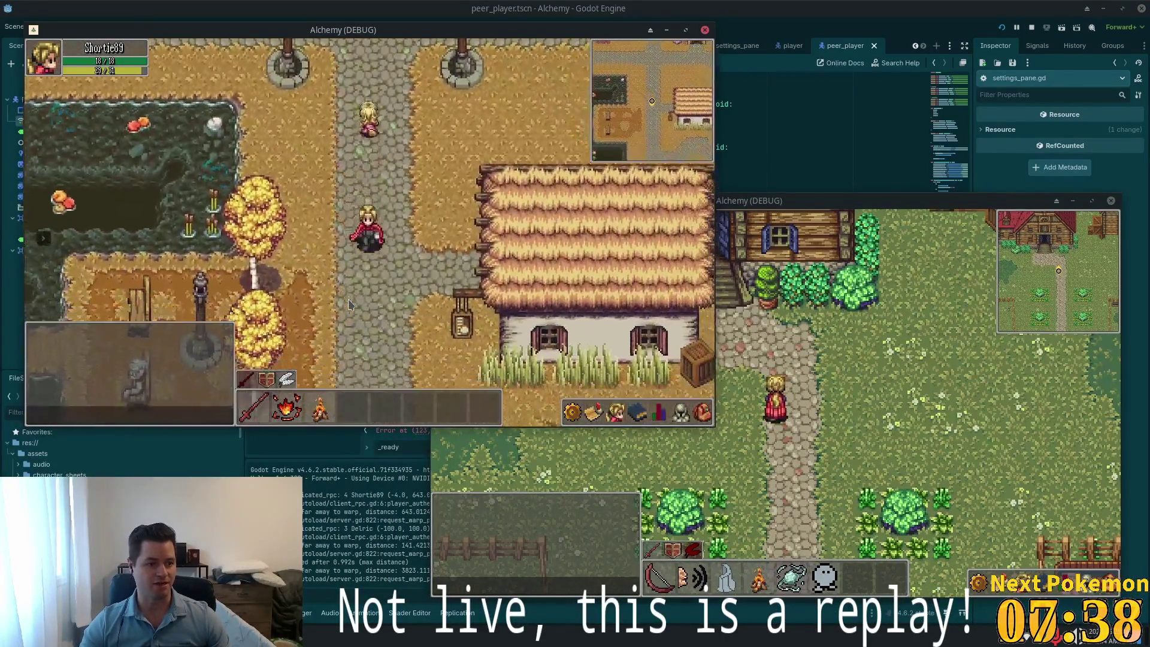
key("s")
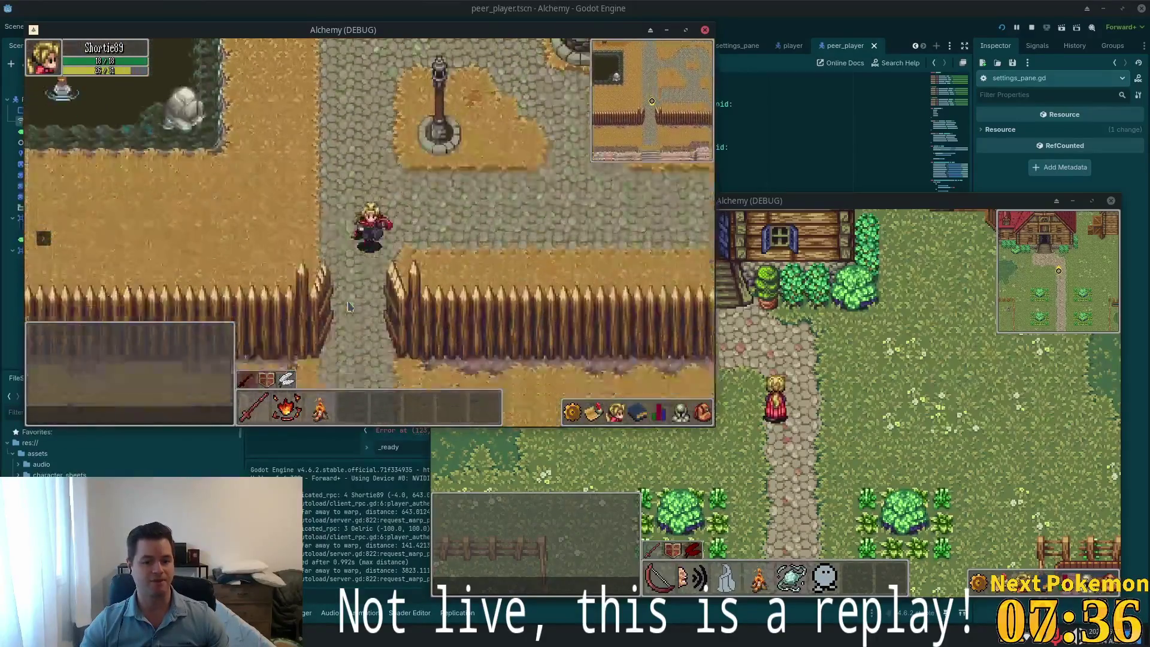
key("s")
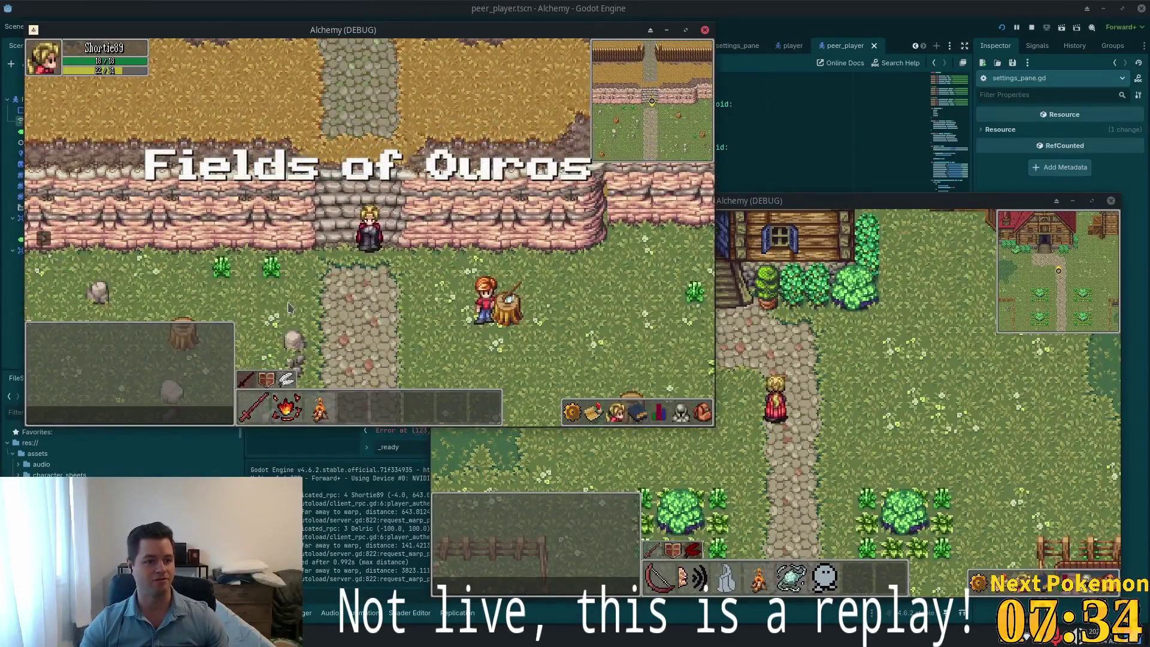
key("s")
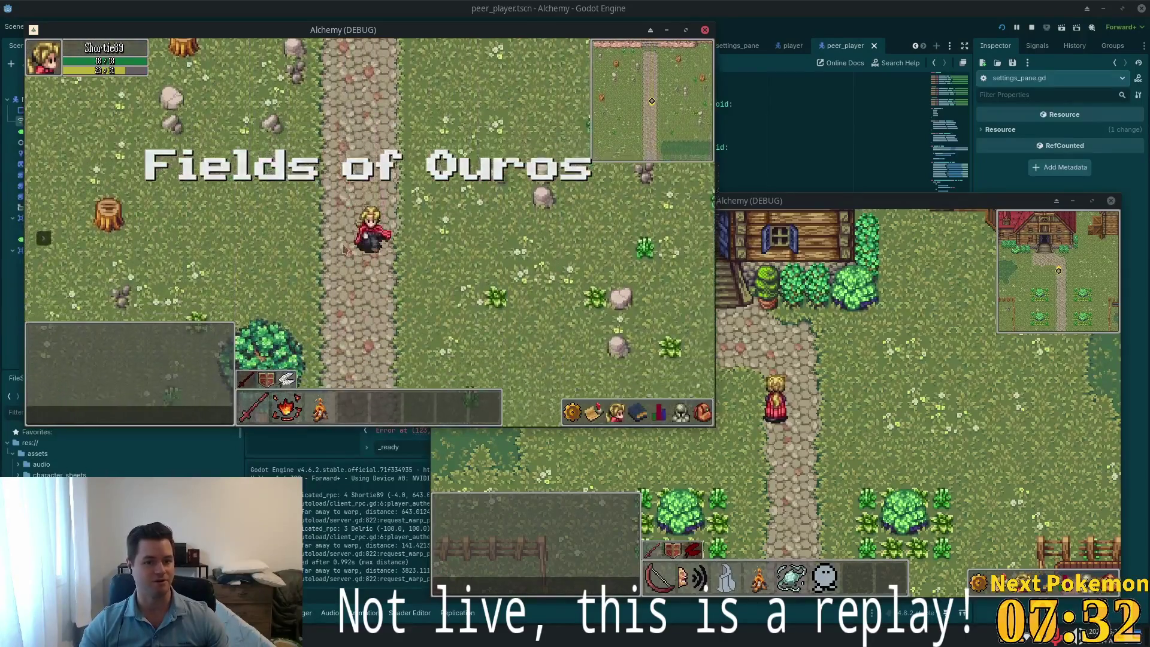
key("s")
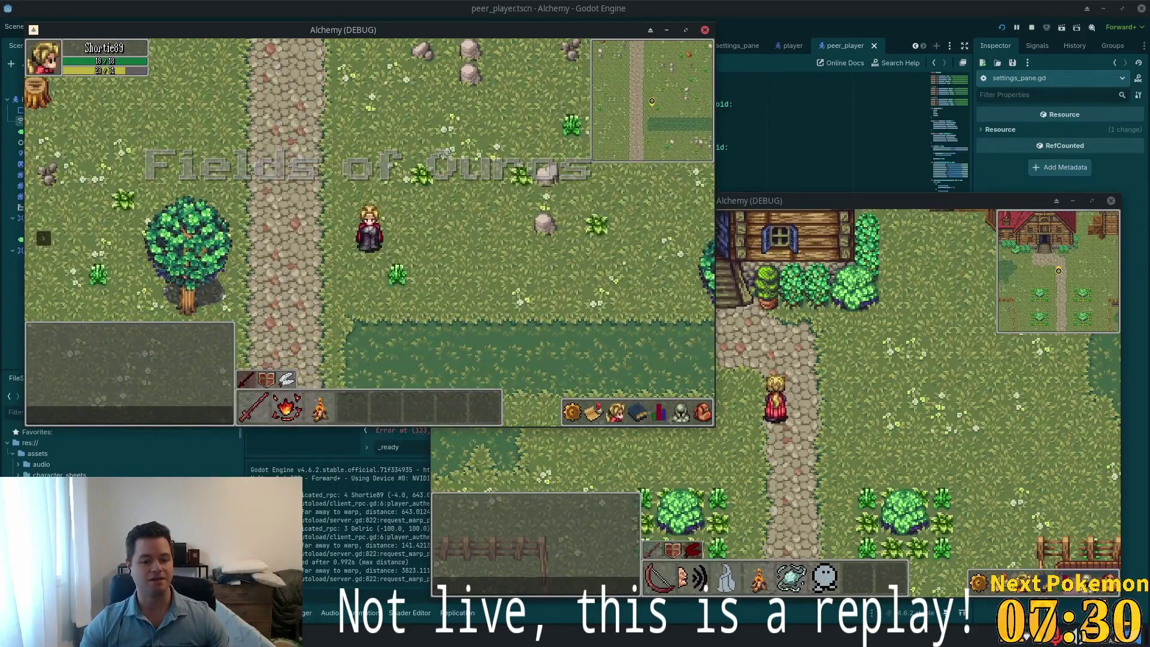
left_click(307, 636)
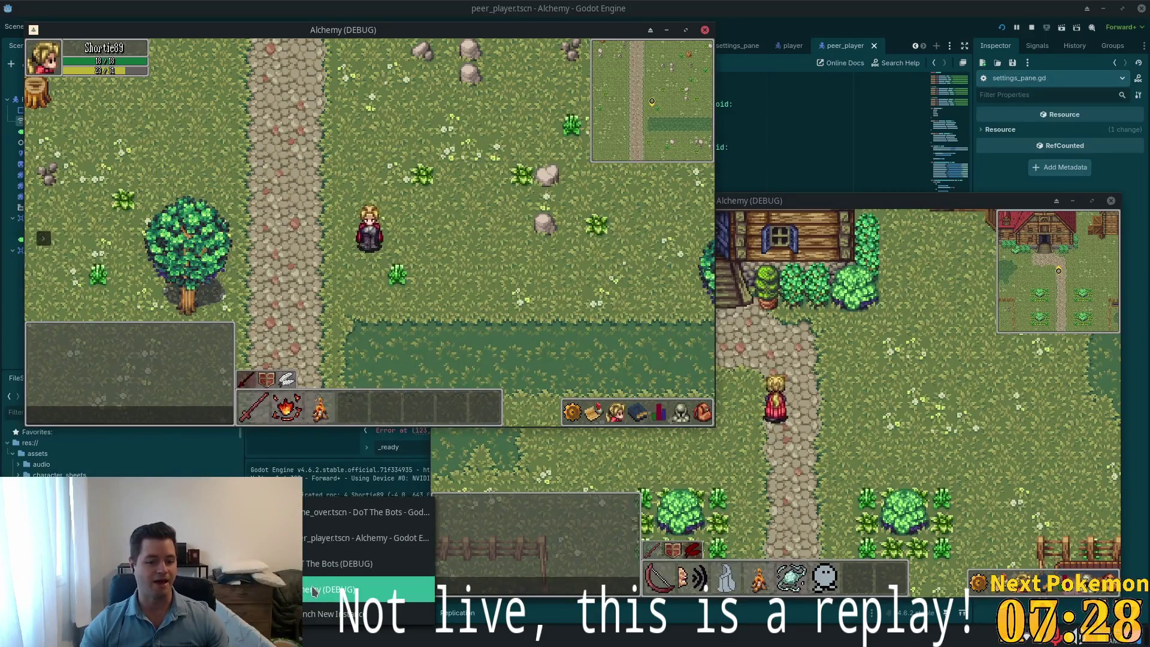
left_click(312, 591)
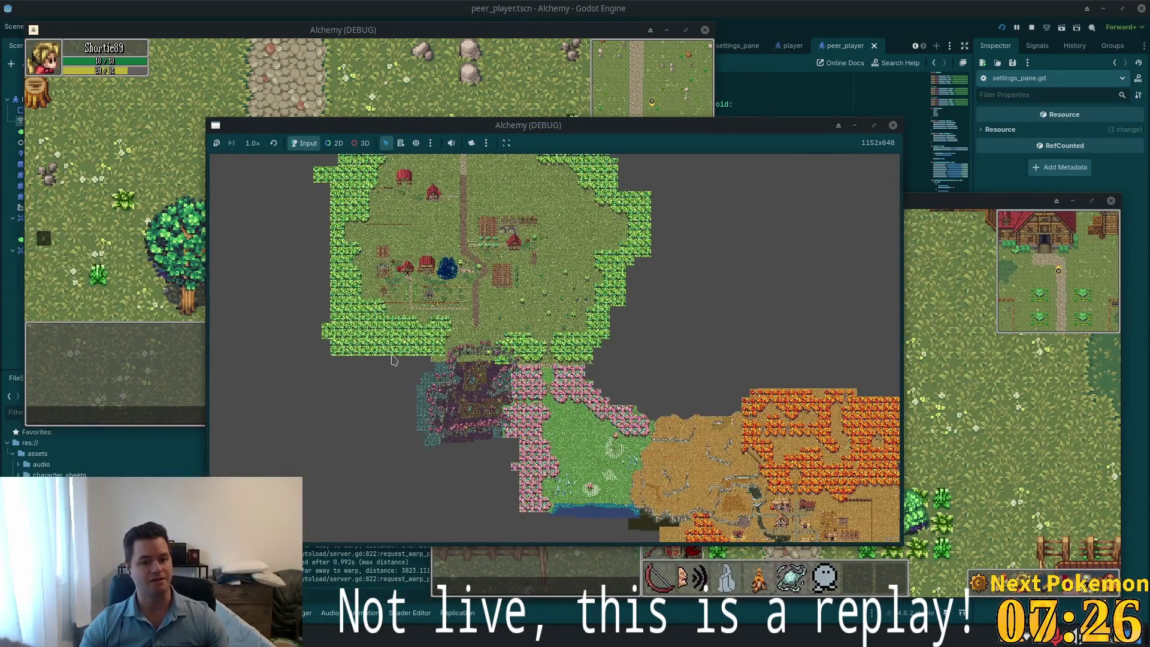
Move the world map window up-left and zoom and pan to frame the whole world
left_click_drag(542, 127, 374, 86)
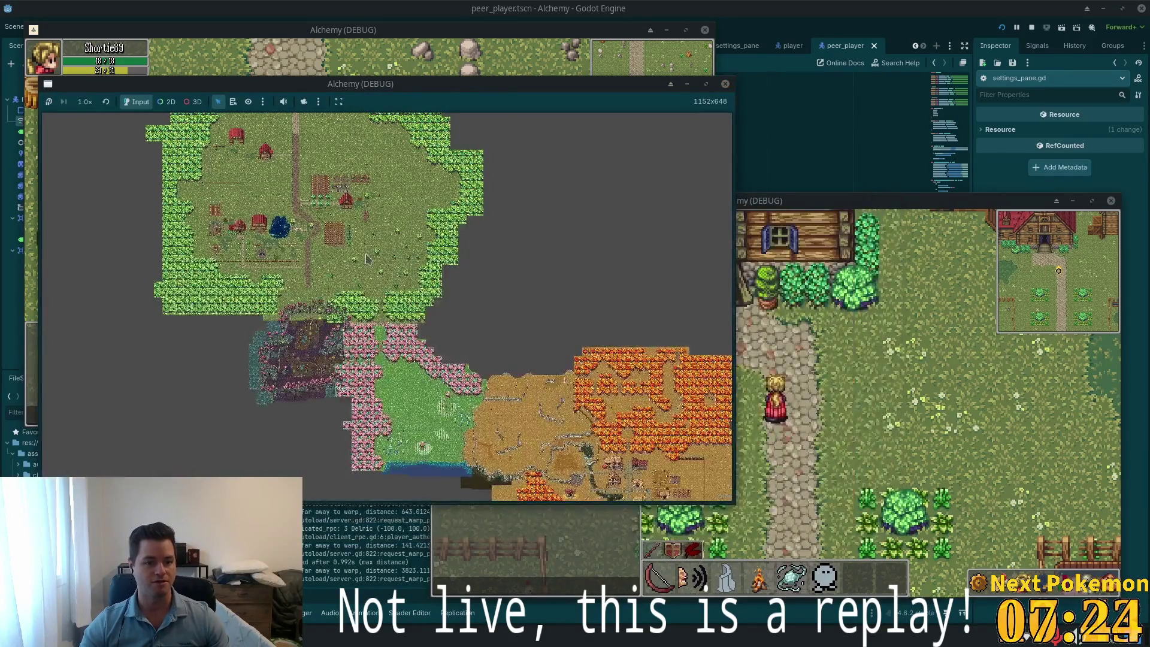
scroll(462, 353, "down", 2)
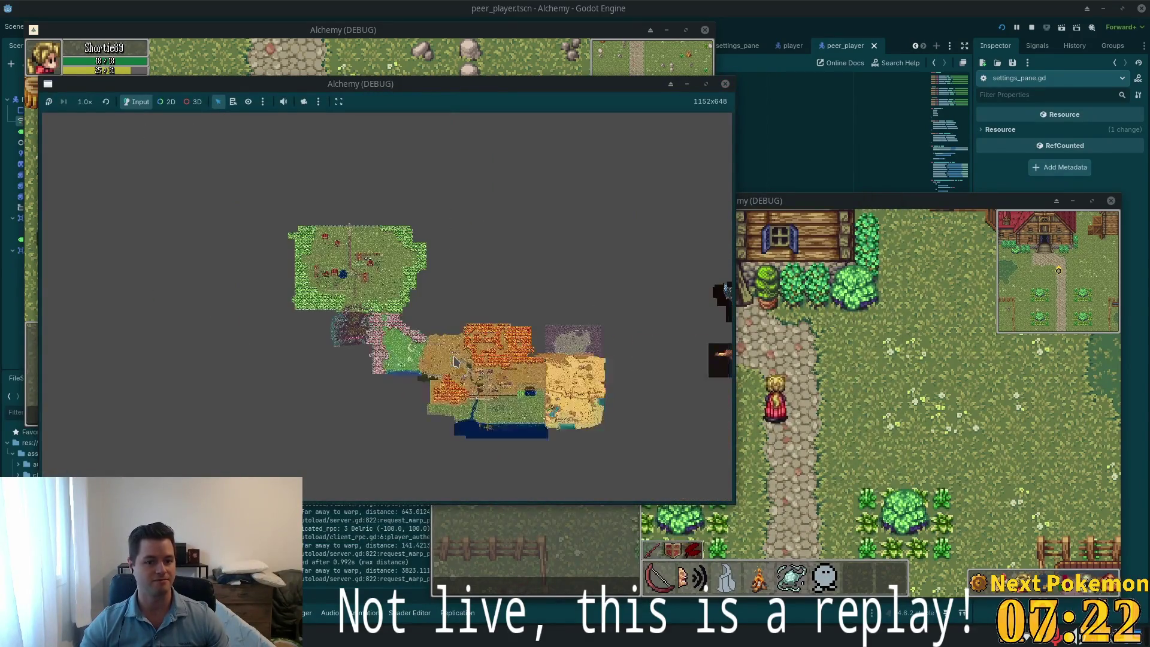
scroll(495, 381, "up", 2)
left_click_drag(492, 382, 435, 325)
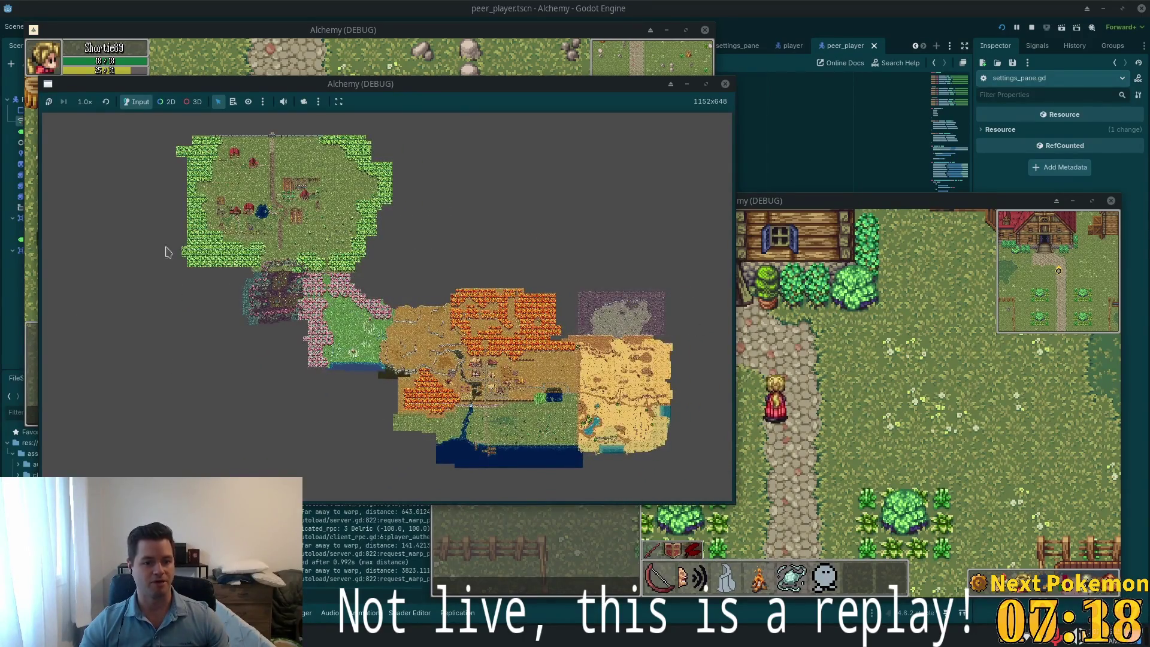
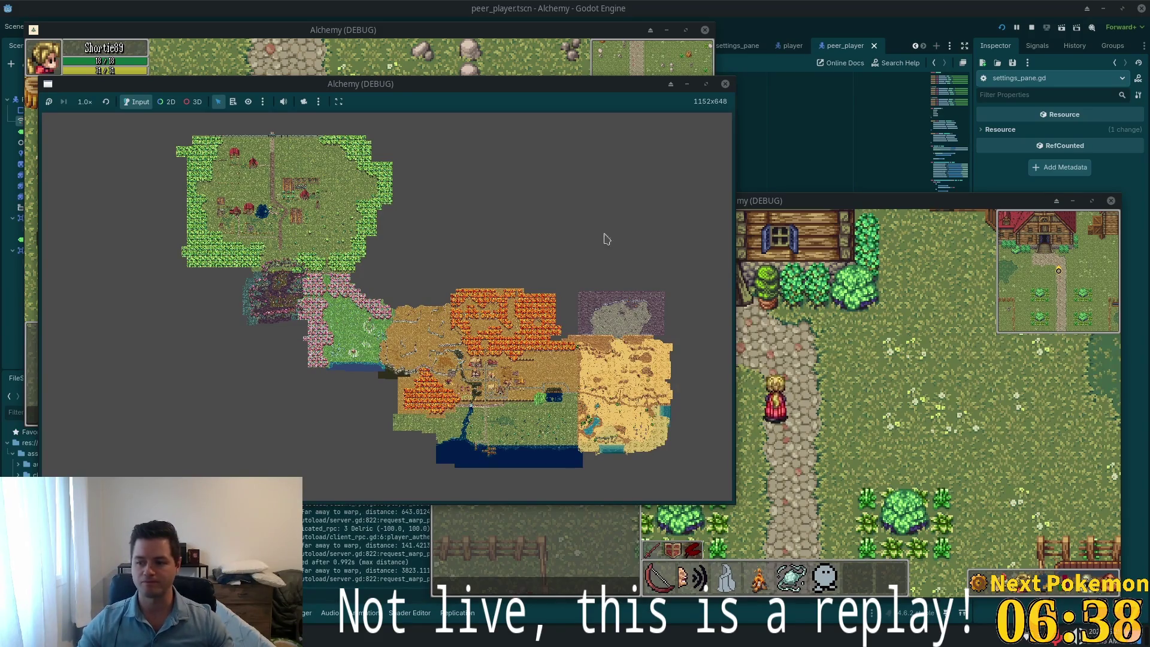
Bring the second player's Alchemy (DEBUG) game window to the front
scroll(469, 253, "up", 5)
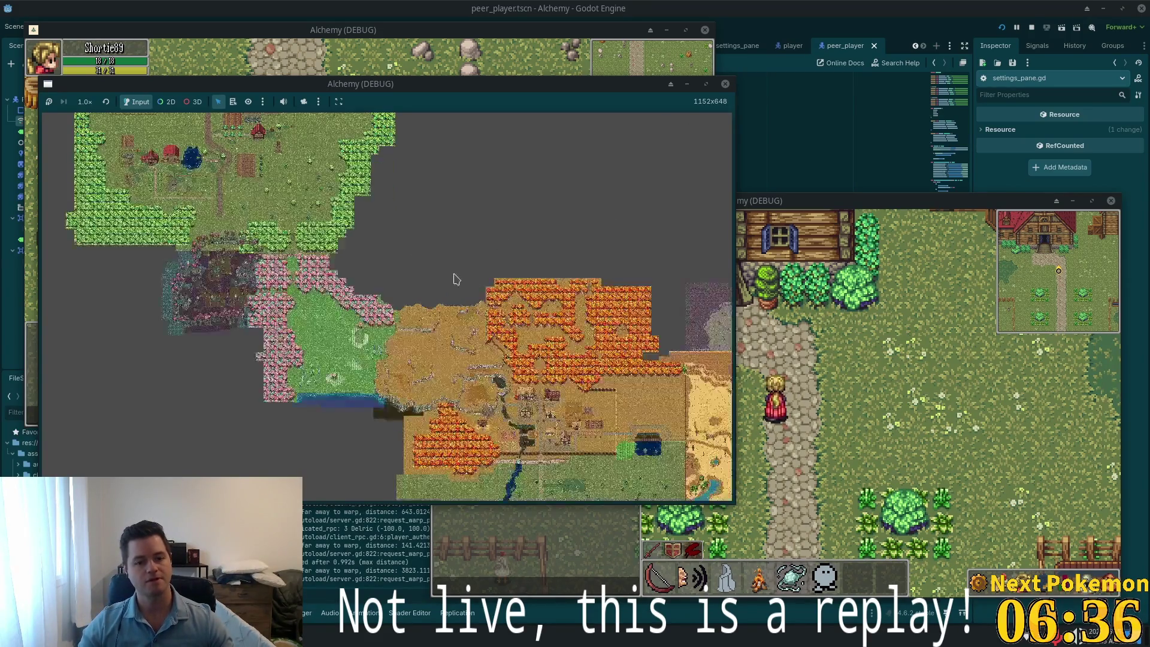
scroll(542, 365, "up", 5)
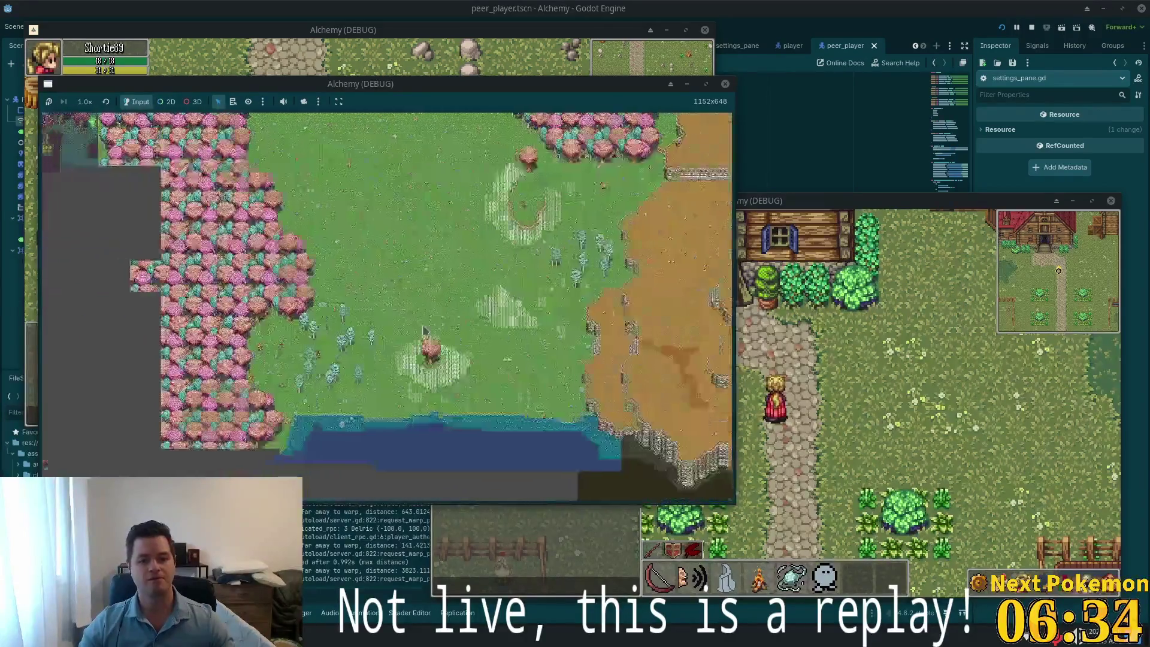
scroll(328, 316, "down", 5)
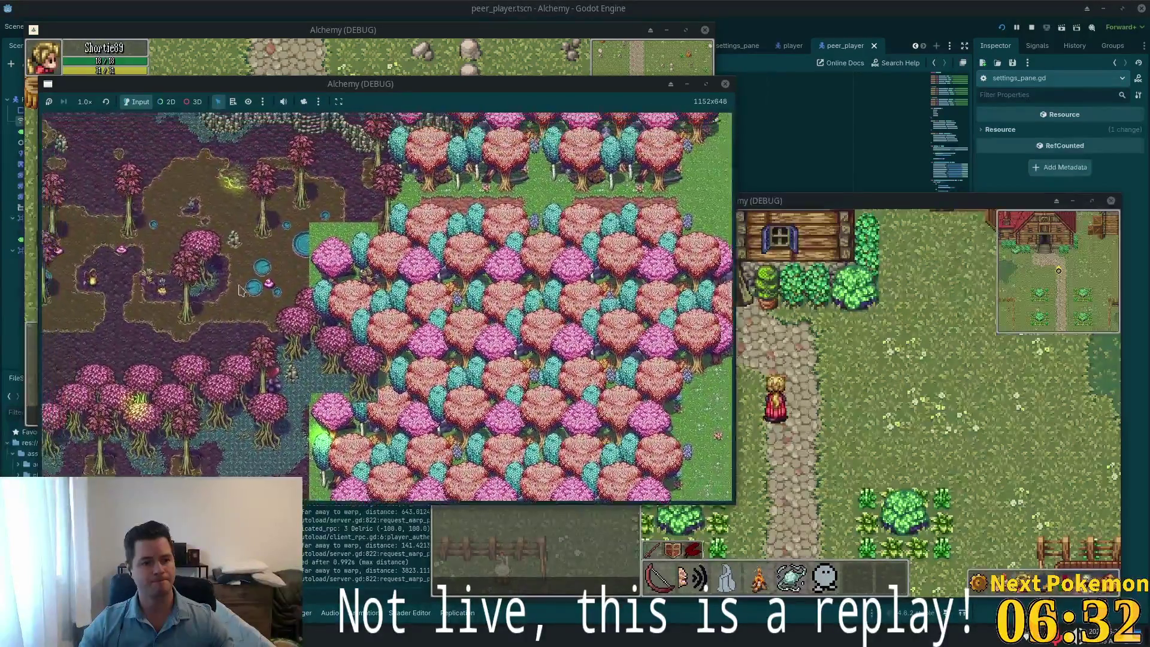
scroll(328, 316, "up", 5)
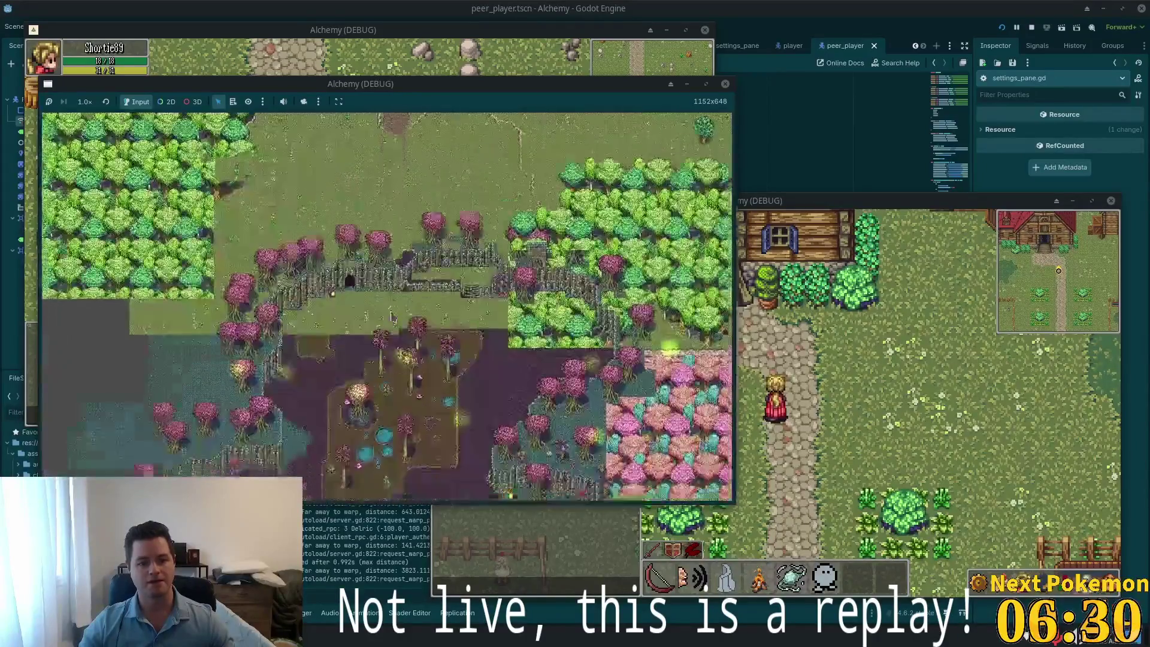
scroll(393, 319, "down", 5)
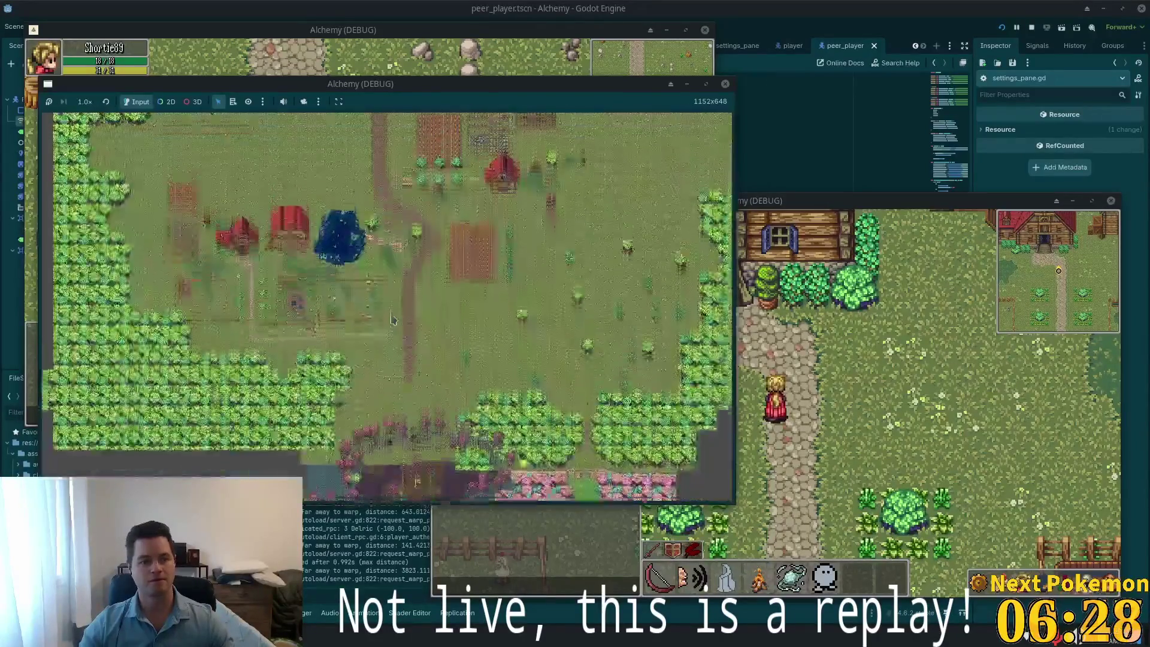
scroll(394, 319, "up", 3)
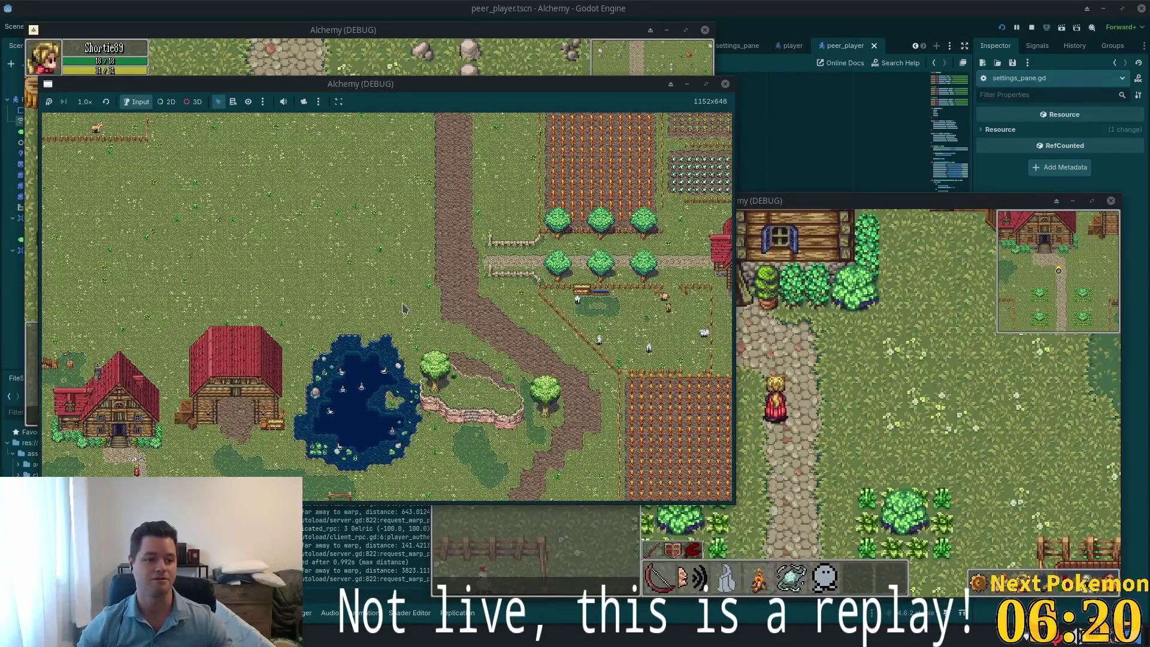
scroll(464, 254, "down", 2)
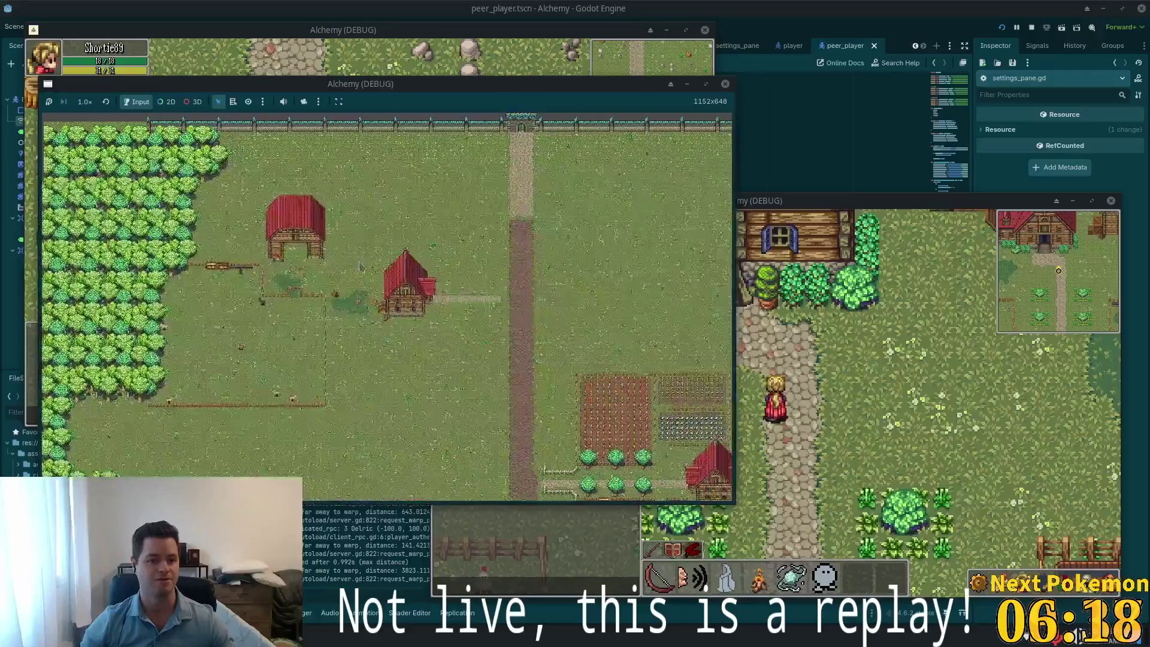
scroll(427, 298, "down", 3)
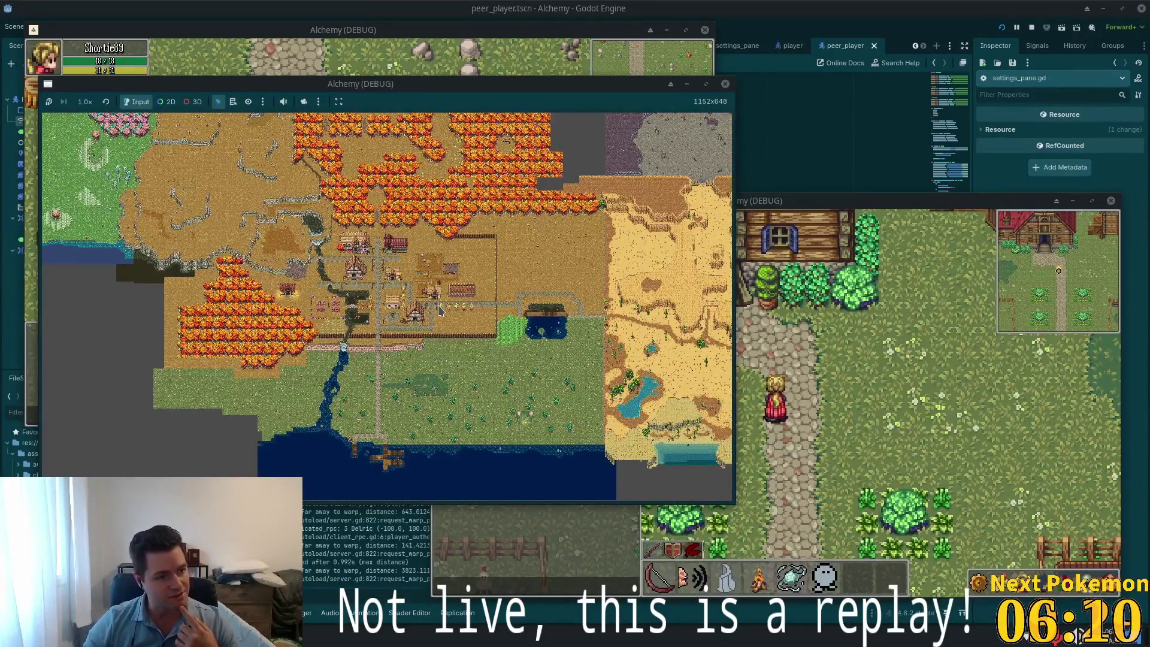
left_click(745, 410)
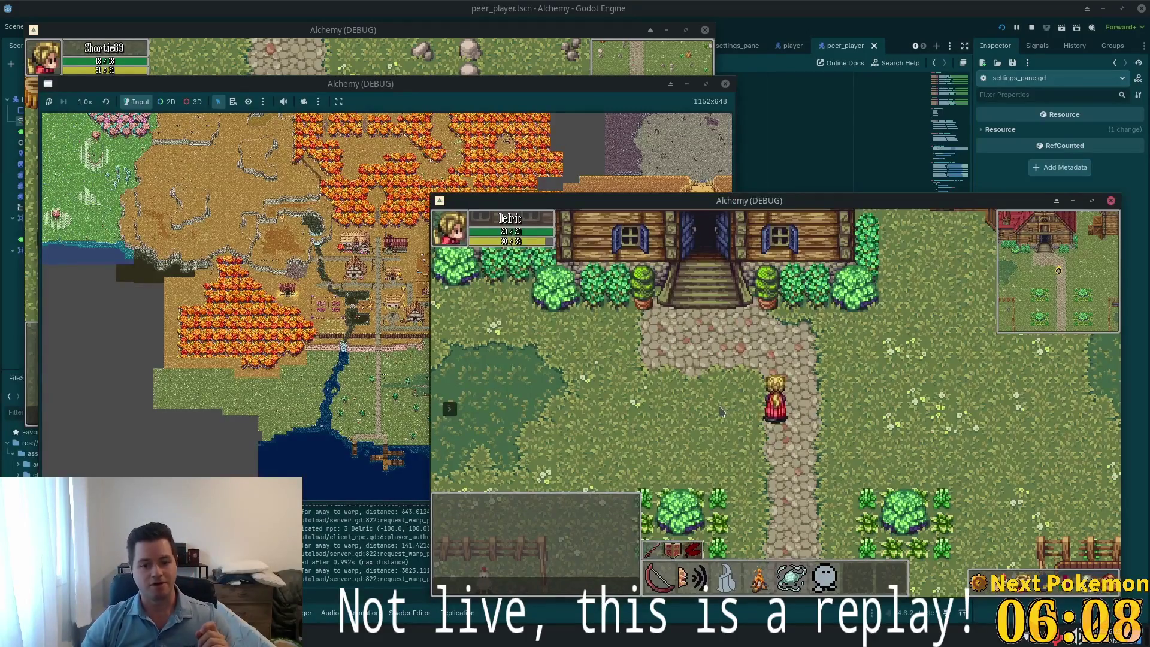
Walk the character down and right onto the path
key("s")
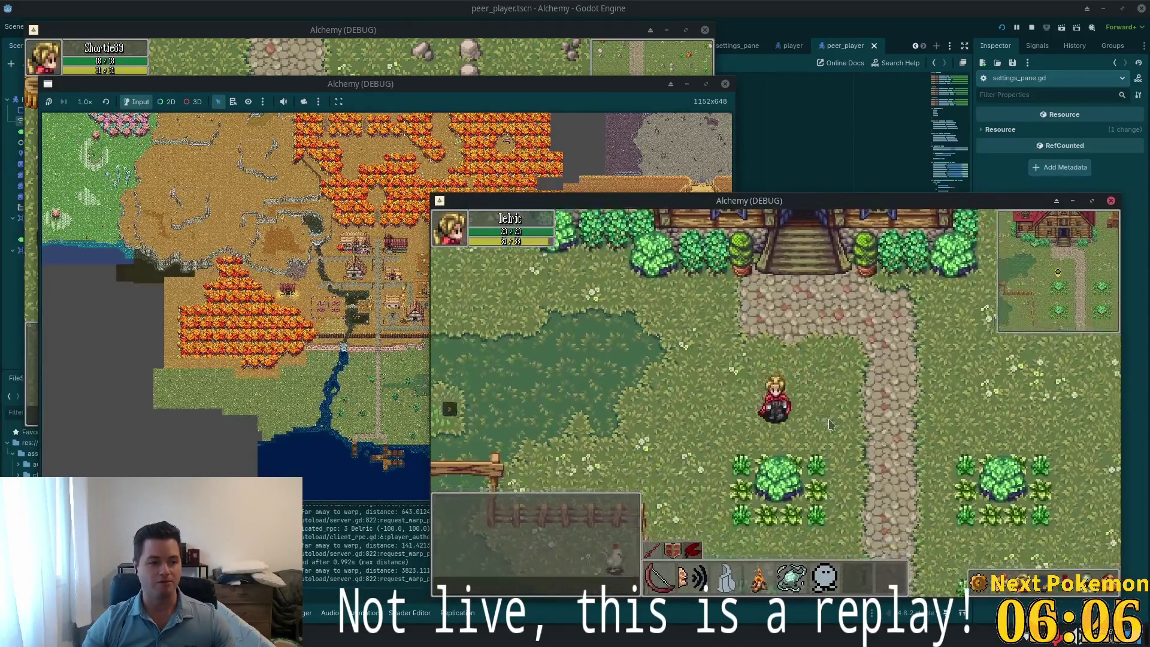
key("a")
key("d")
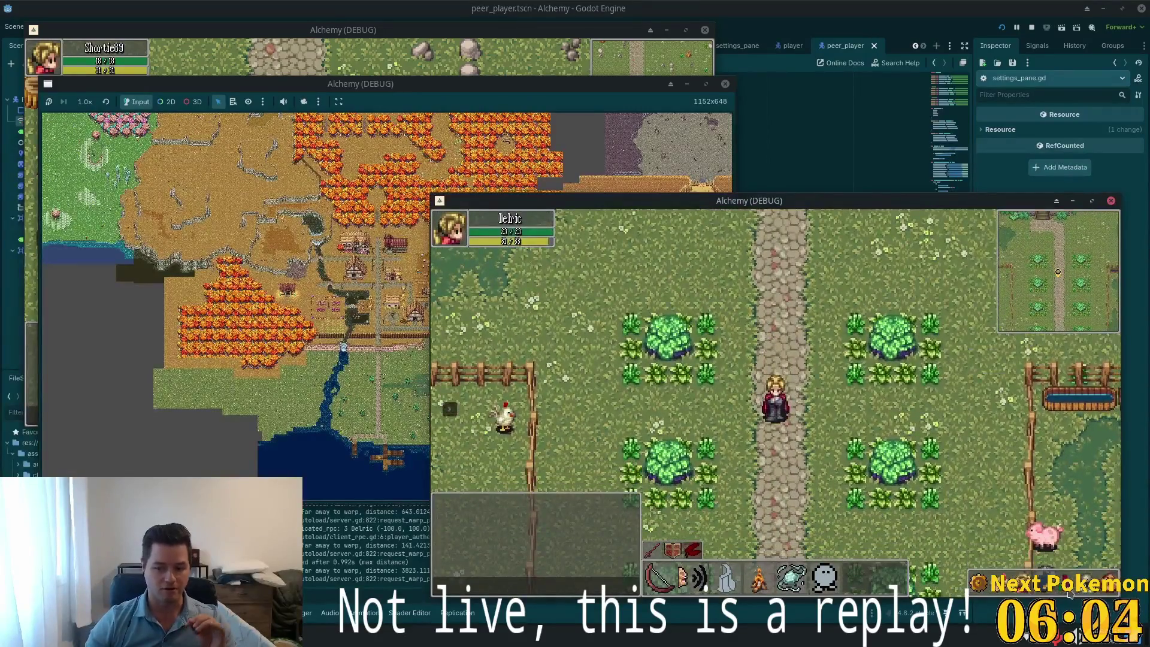
key("c")
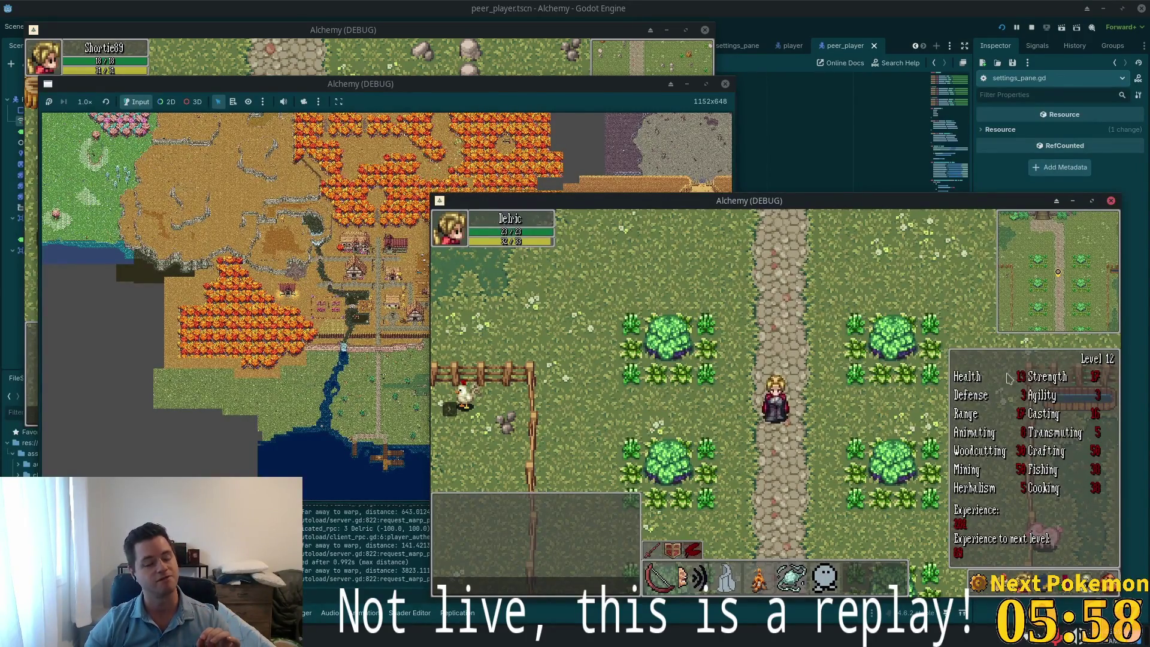
Check the Level 12 stats panel, close it, and walk to the farm's fence gate
key("c")
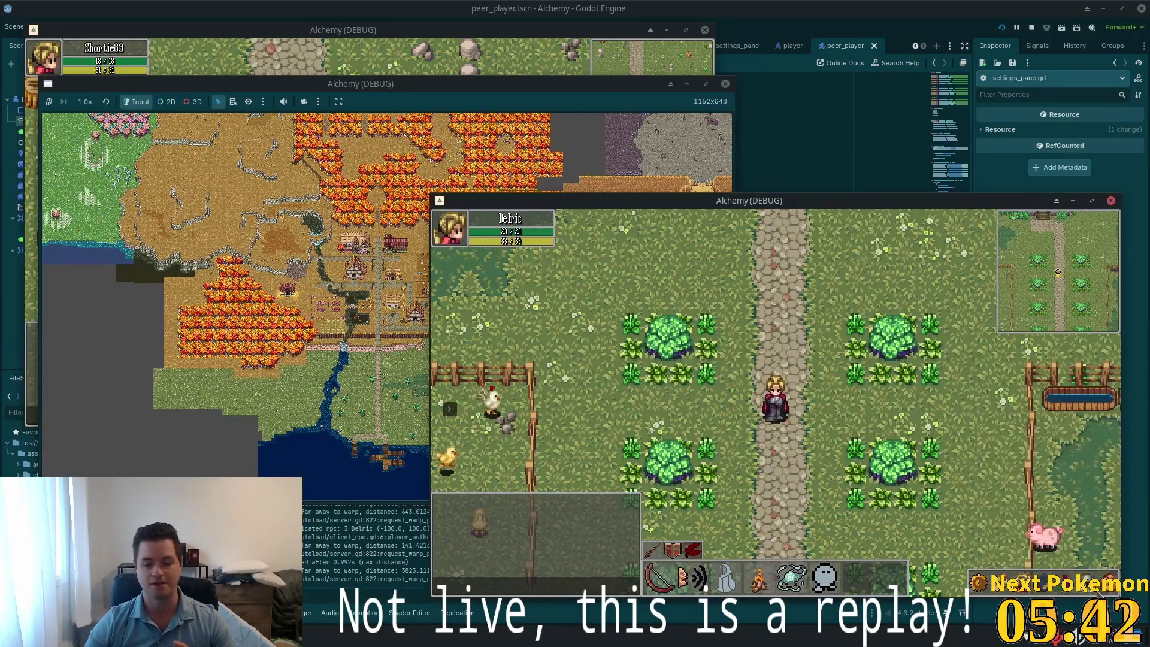
key("Escape")
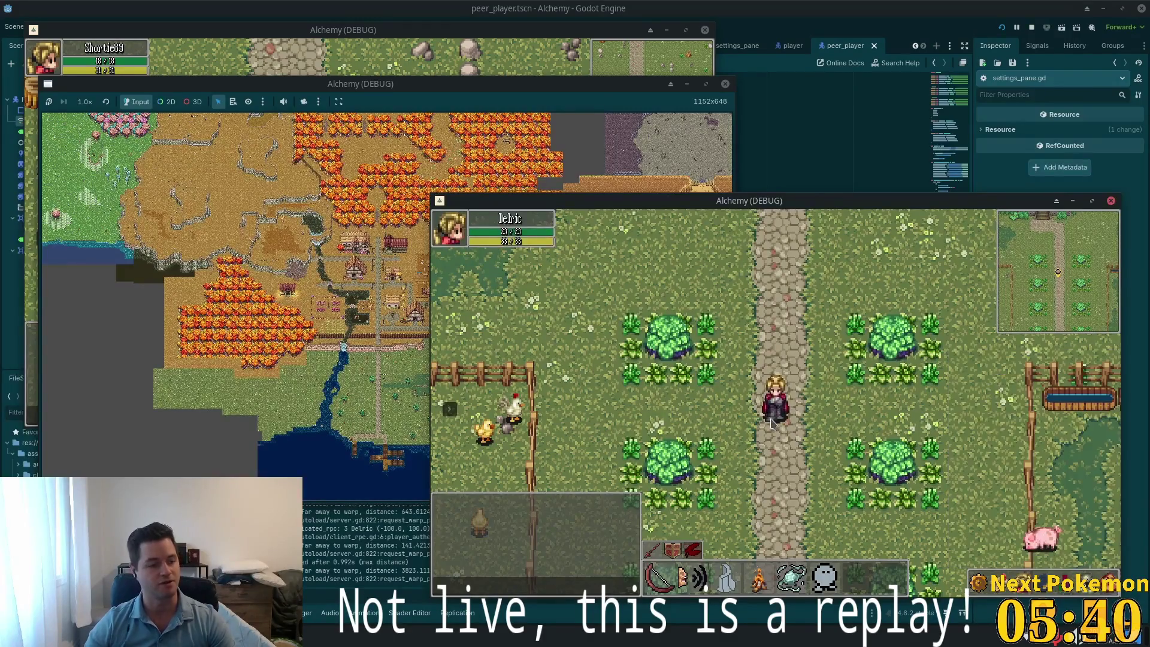
left_click(791, 478)
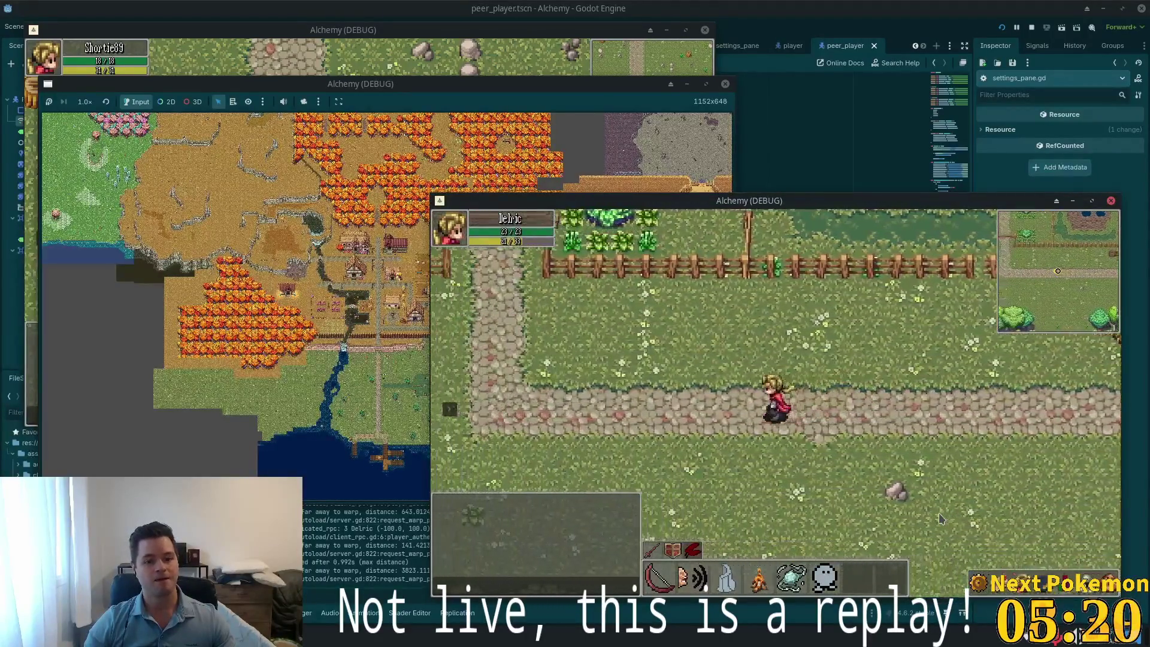
key("w")
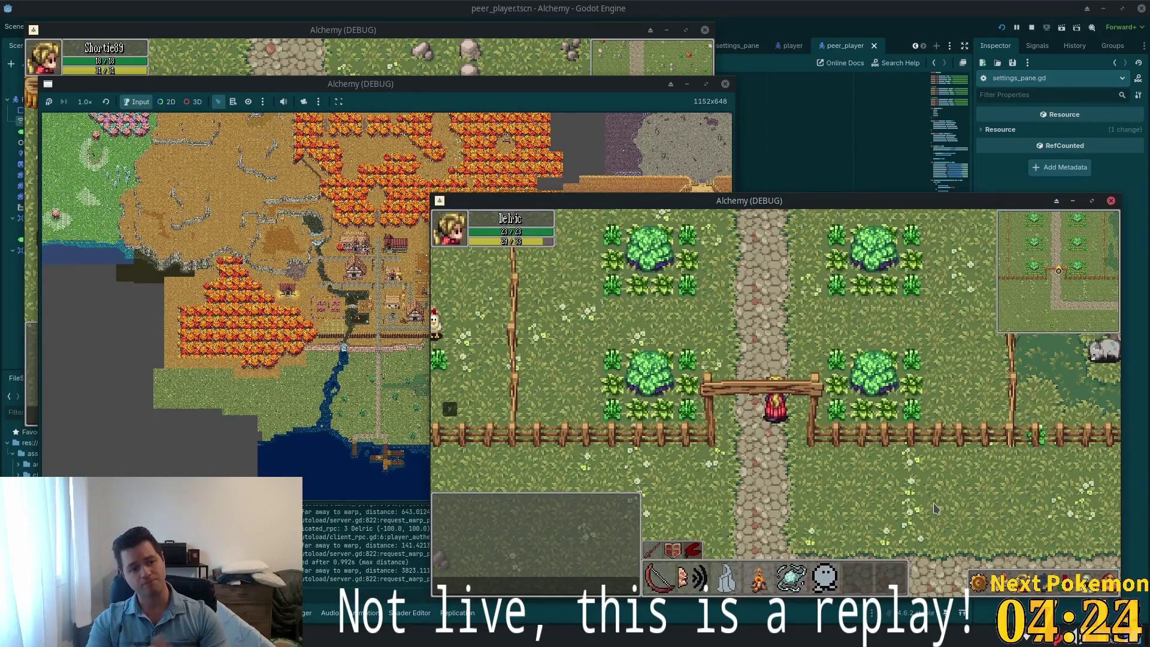
Walk north past the gate toward the house, east past the haystack, into Sunken Pass
key("w")
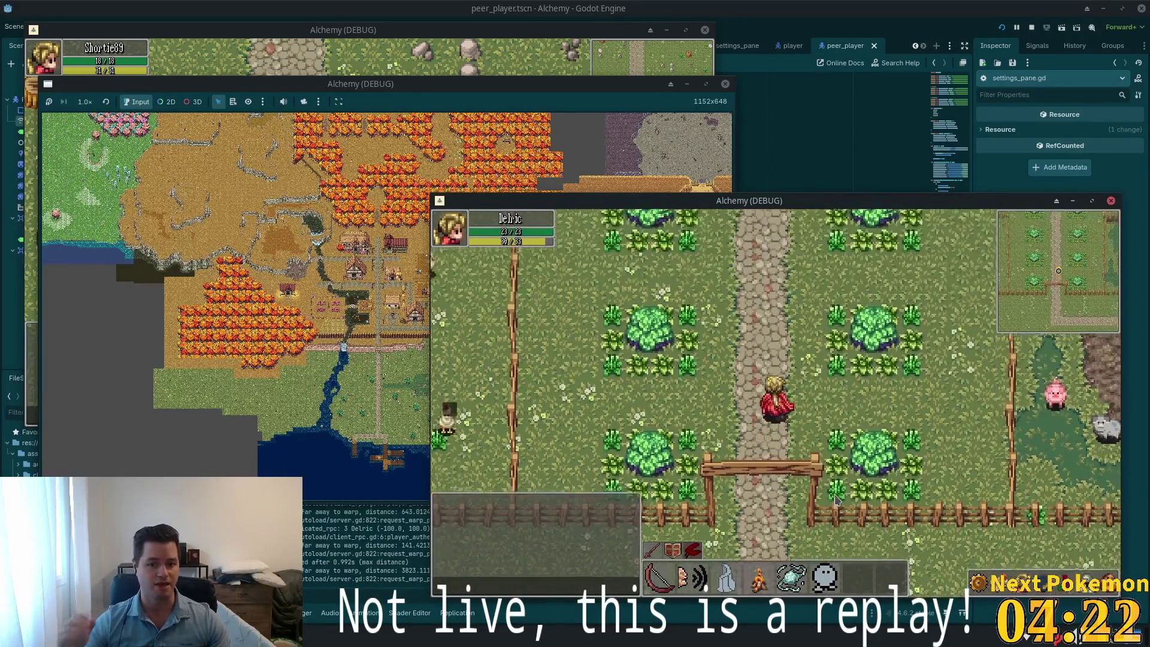
key("w")
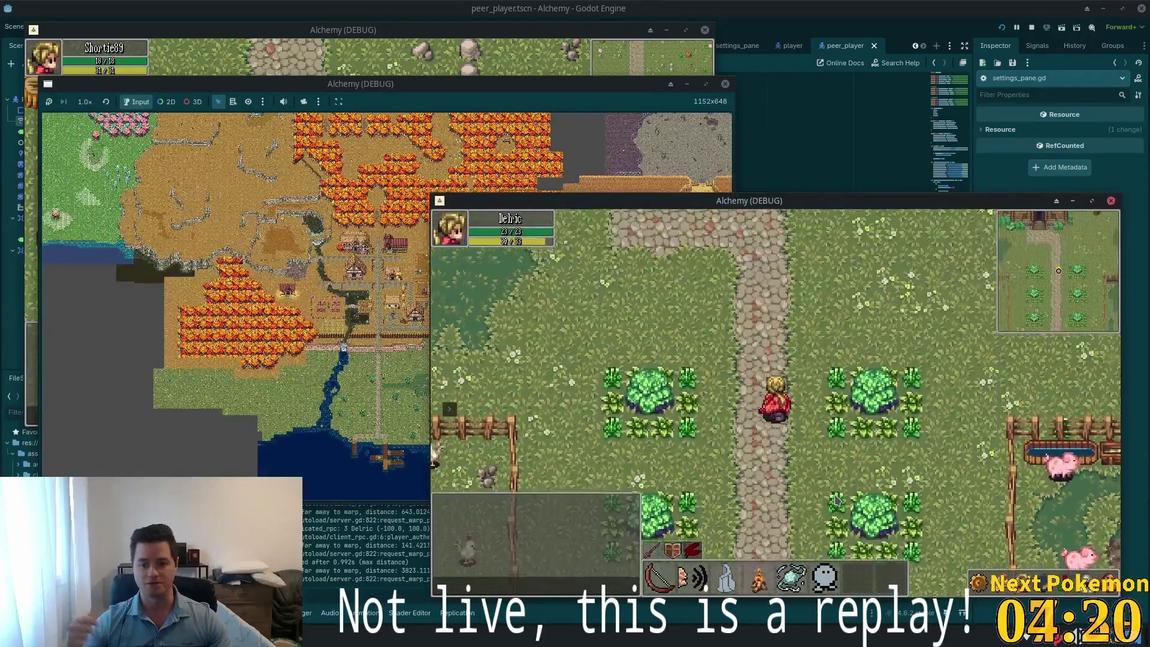
key("w")
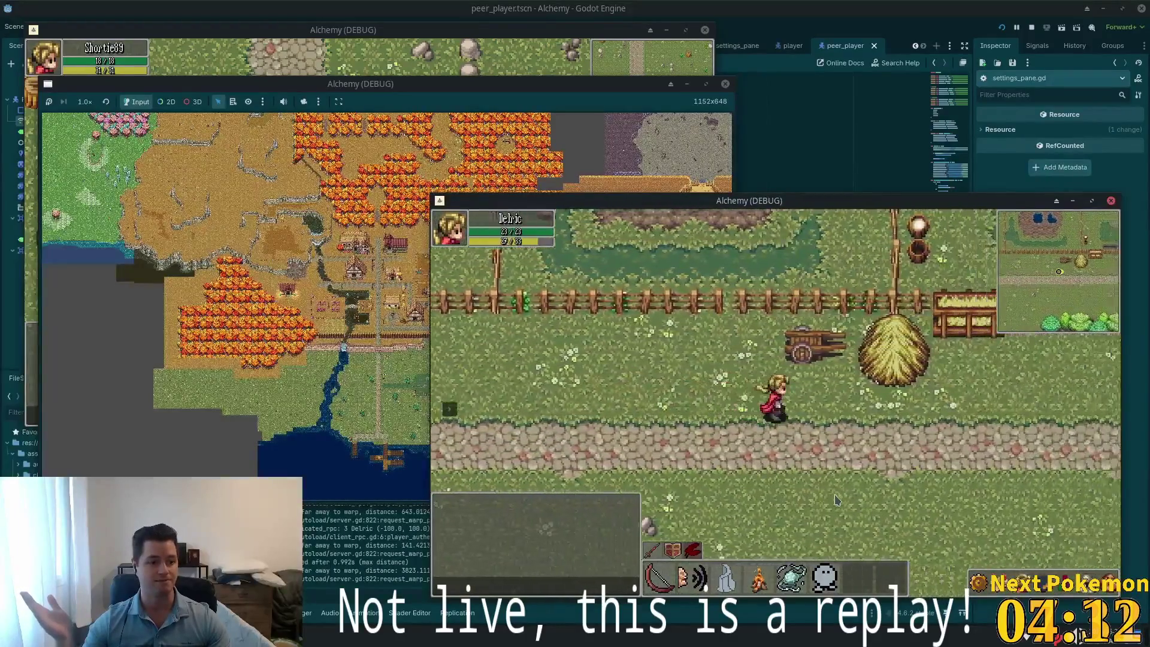
key("d")
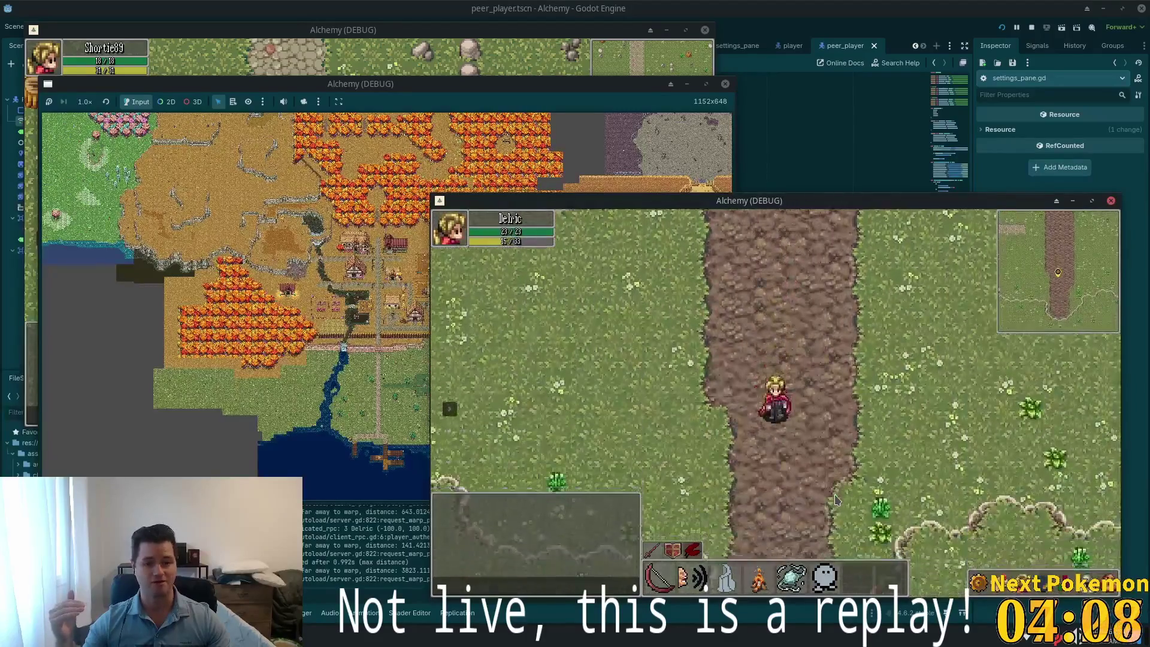
key("w")
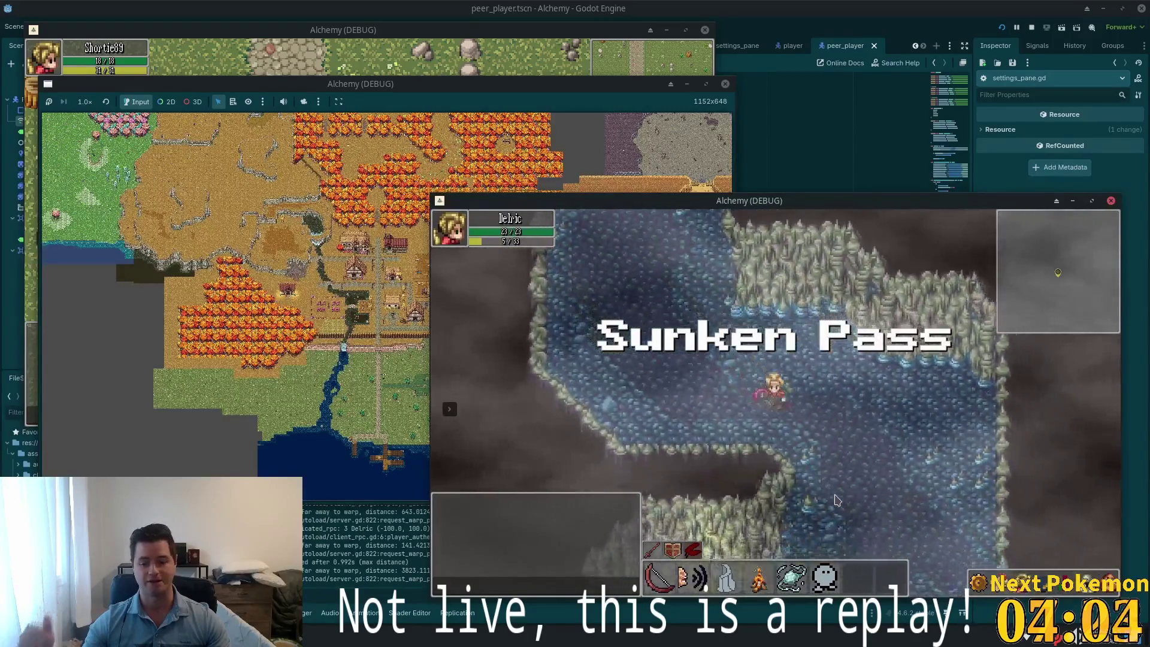
Walk out of Sunken Pass, through Indigo Bog, and east into the pink forest
key("w")
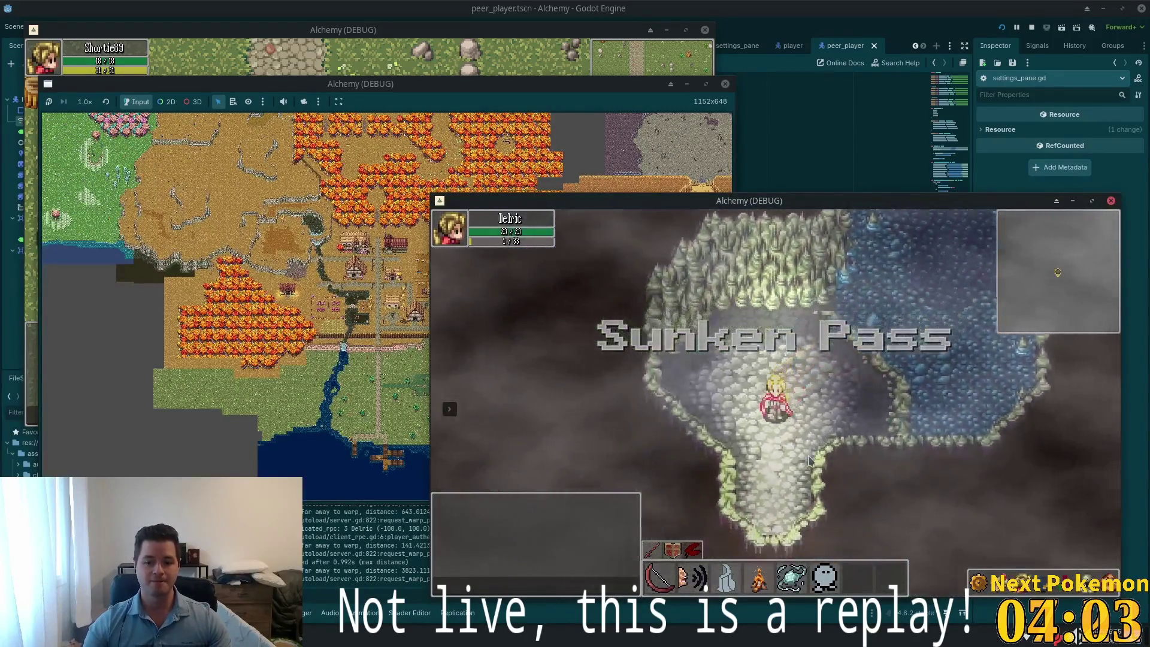
key("w")
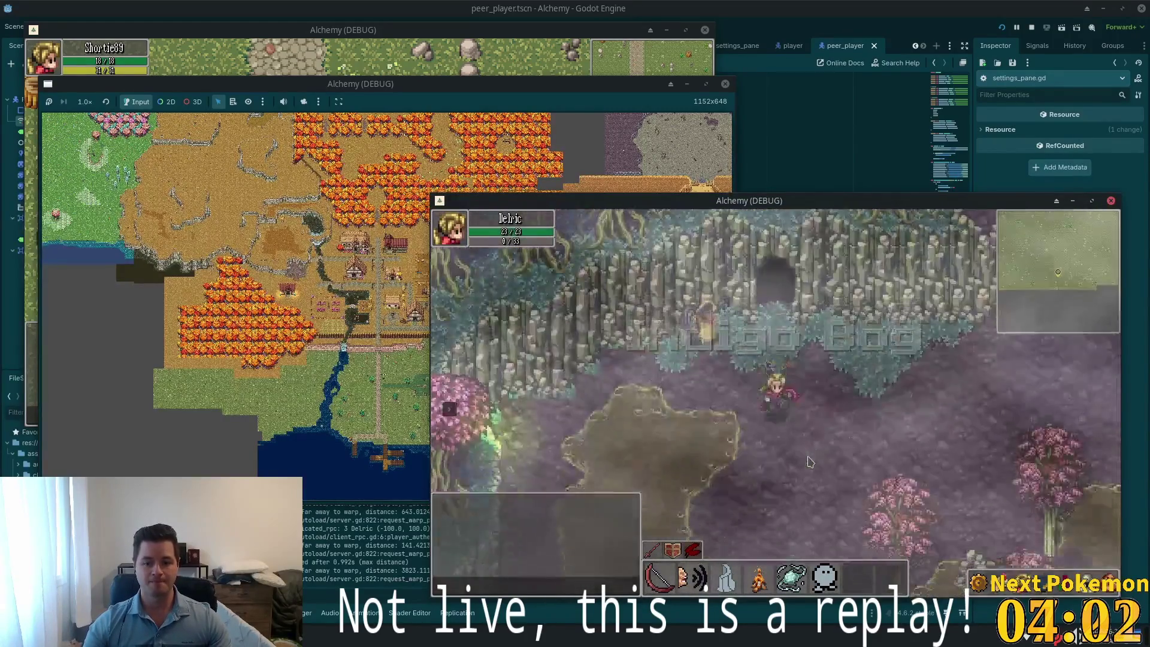
key("s")
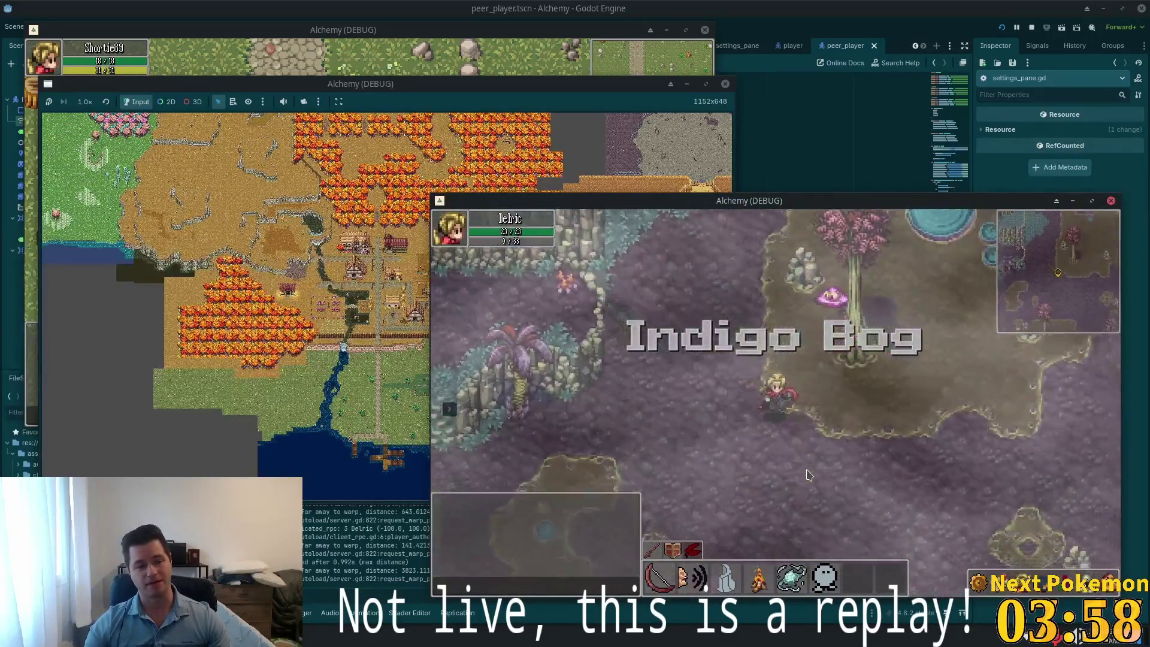
key("w")
key("s")
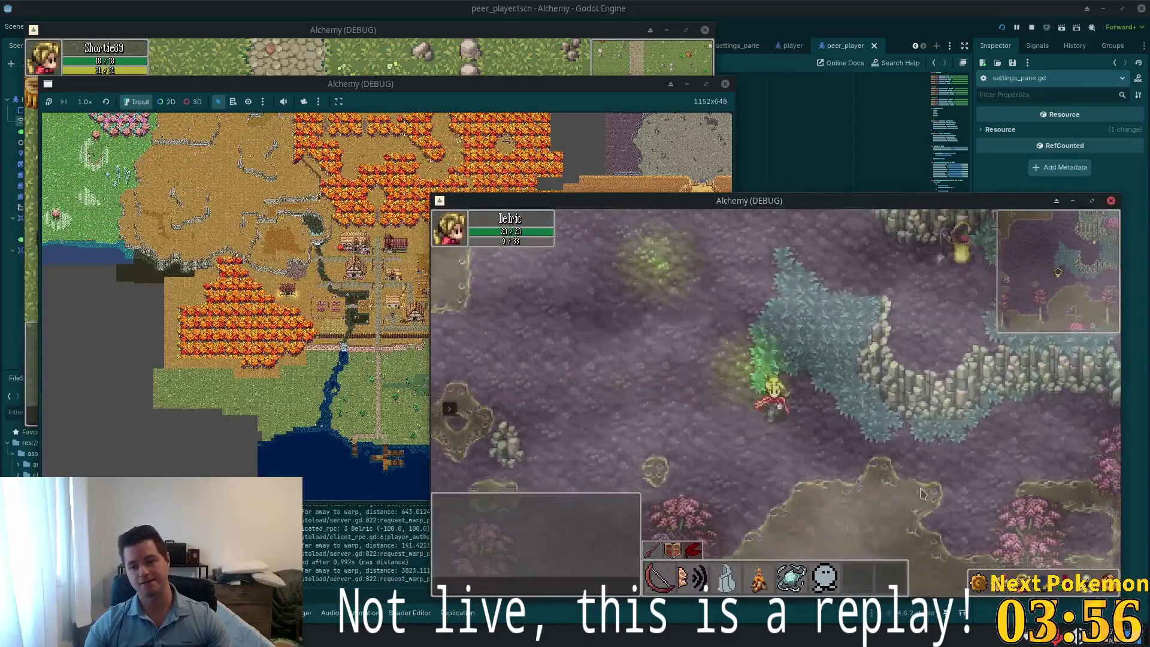
key("d")
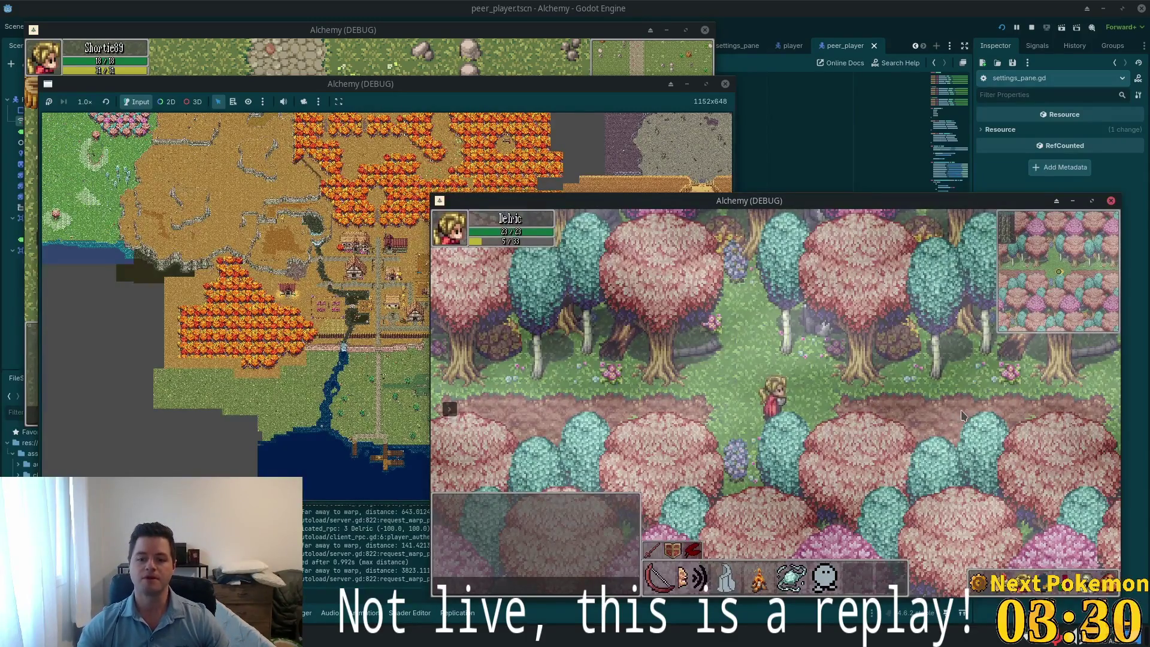
Dash east into Verdigris Meadows and cross the meadow toward the town
left_click(922, 408)
left_click(892, 406)
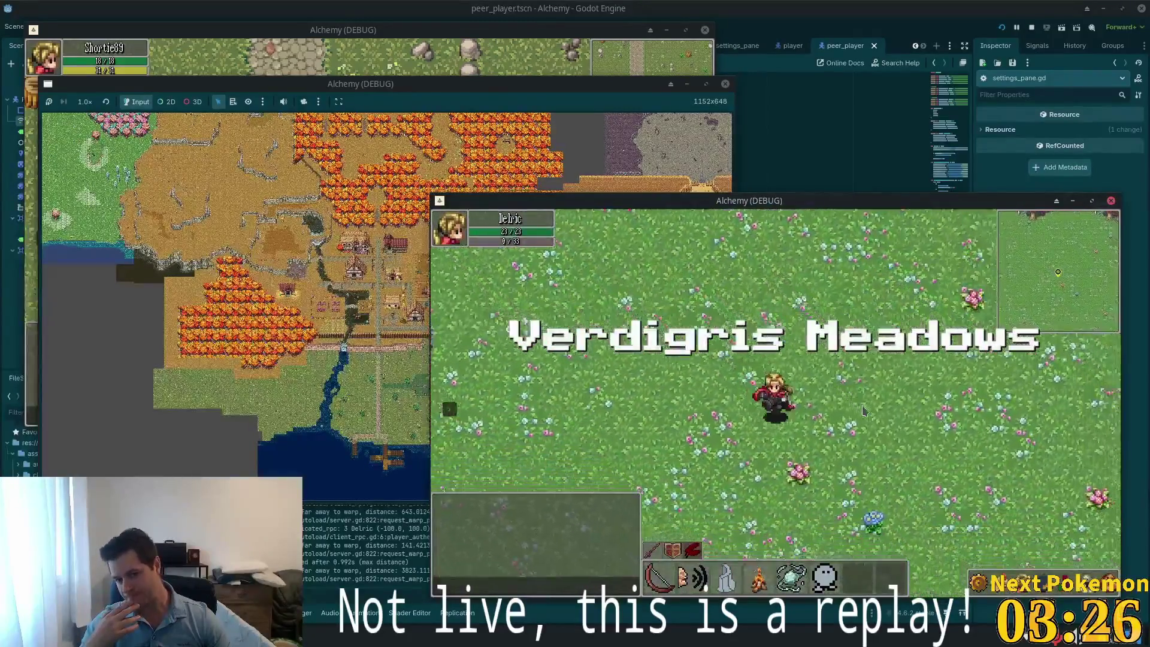
left_click(863, 410)
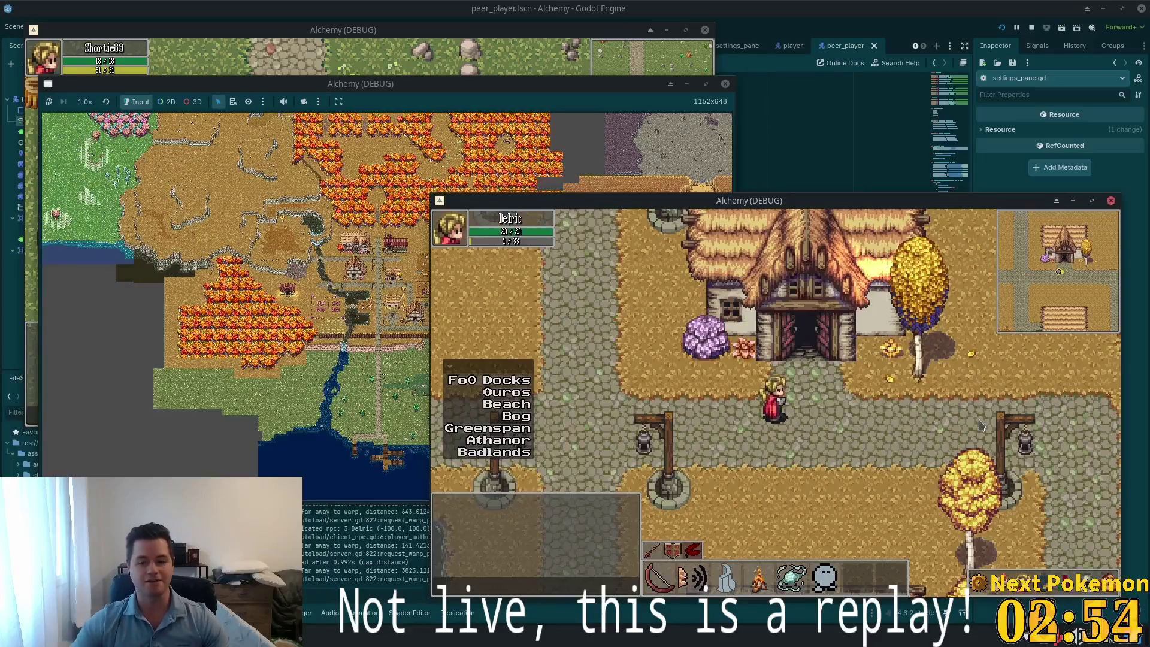
Warp the characters in both game clients to the Badlands
left_click(494, 451)
left_click(862, 256)
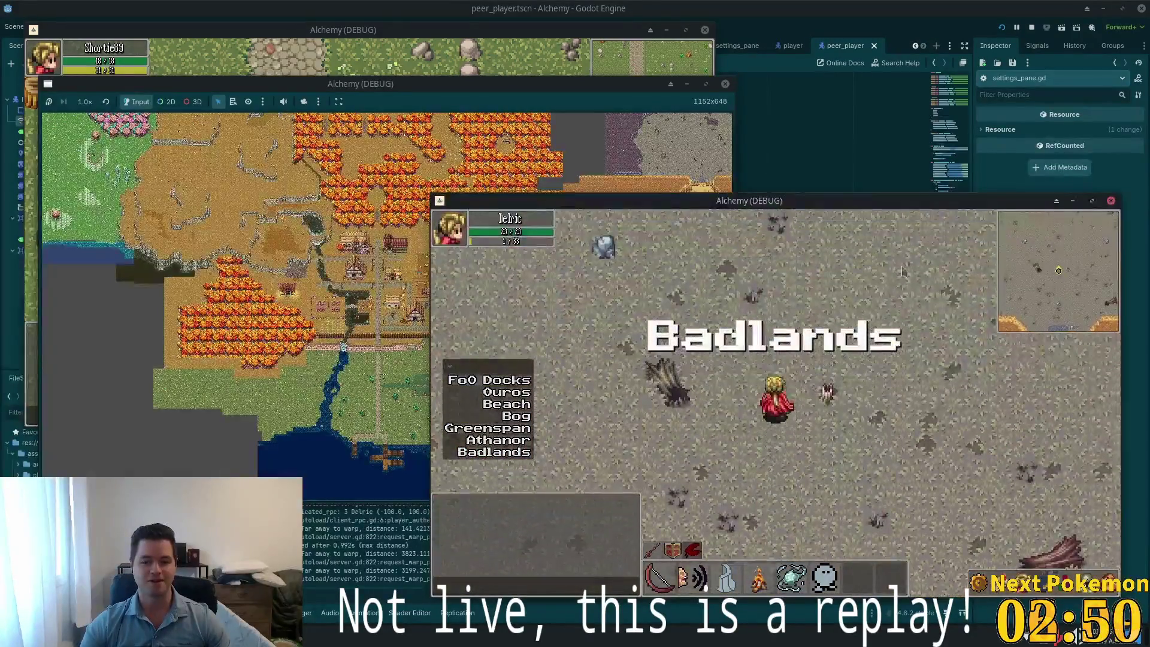
left_click(495, 59)
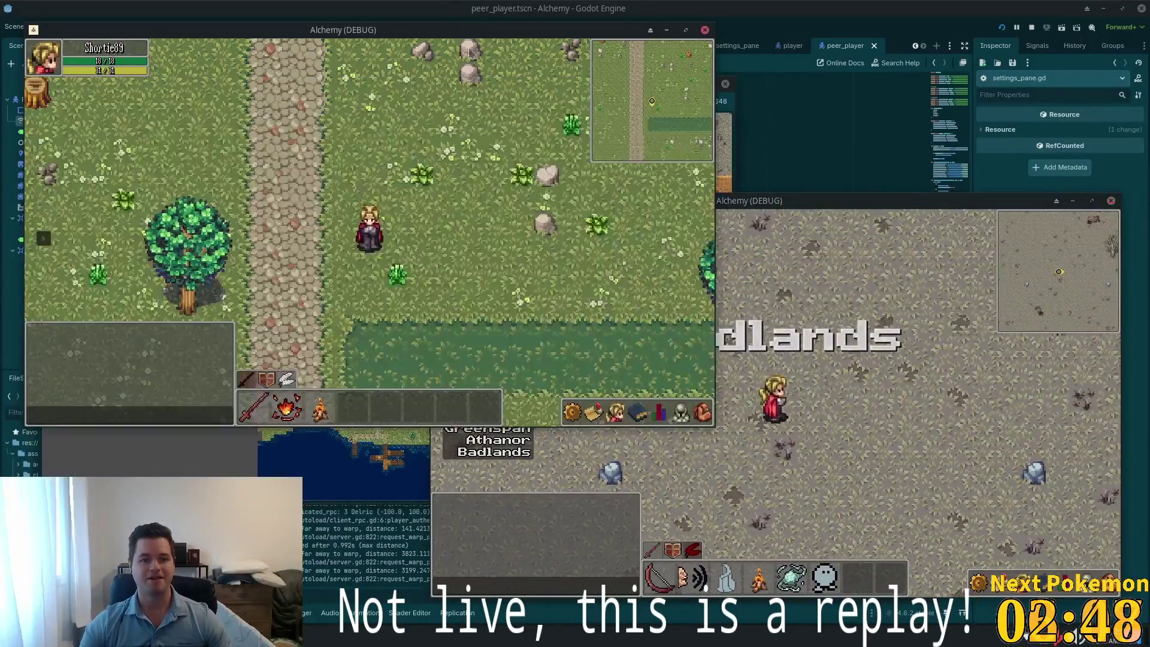
left_click(134, 263)
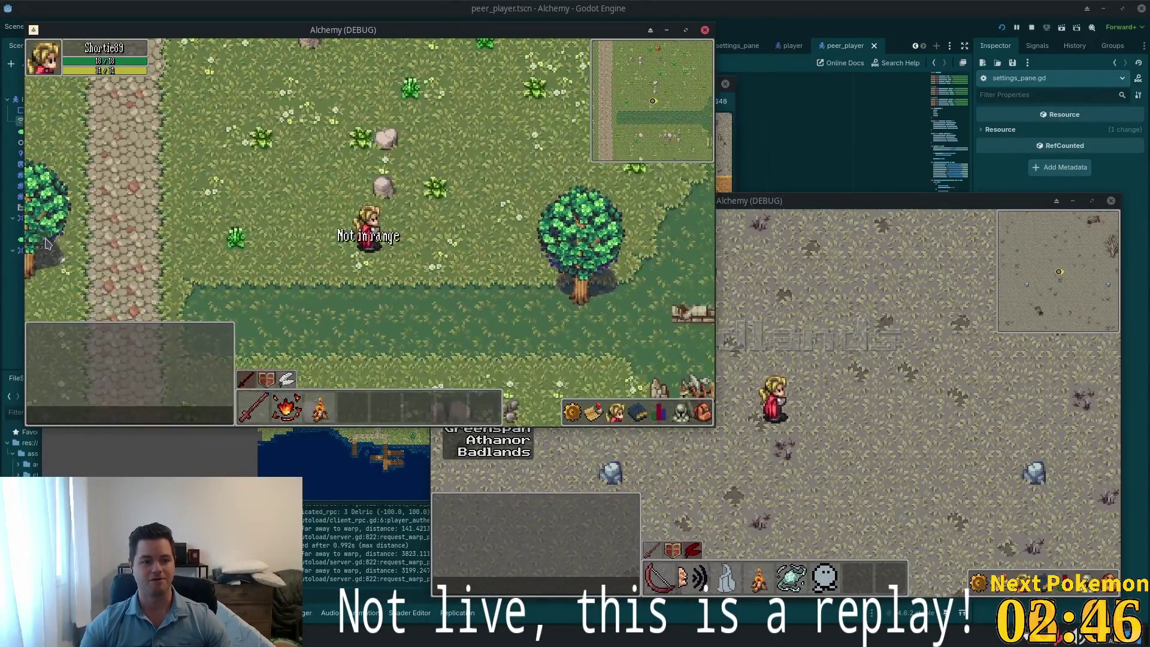
left_click(90, 281)
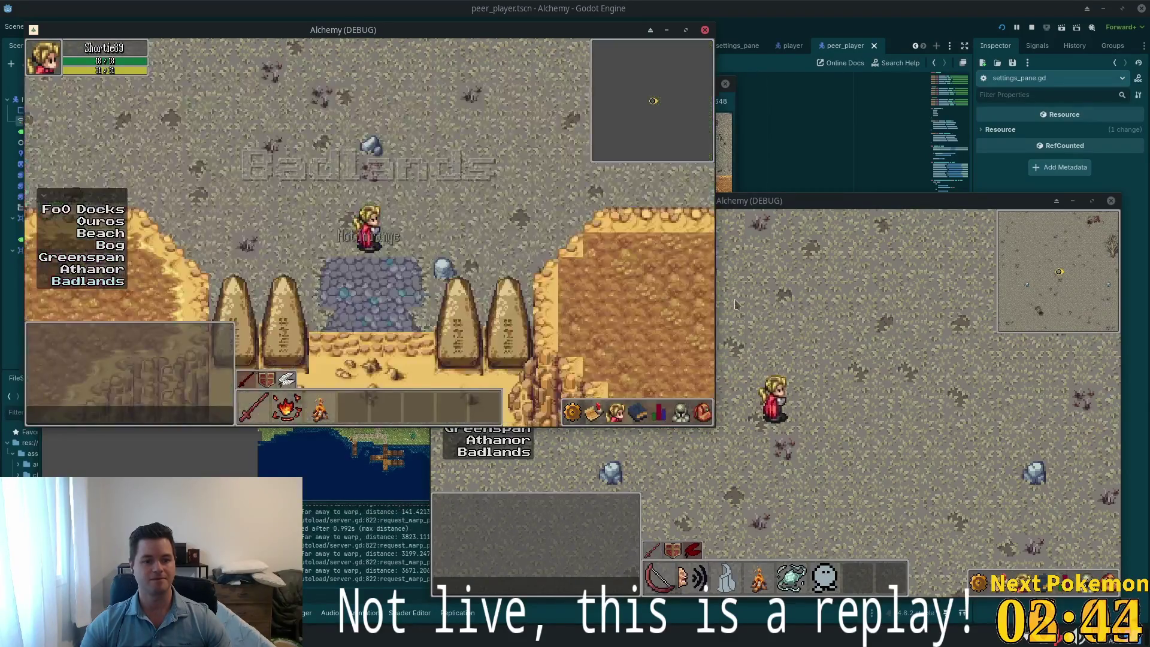
Walk one character to the other, attack, and fight back until one is defeated
left_click(266, 212)
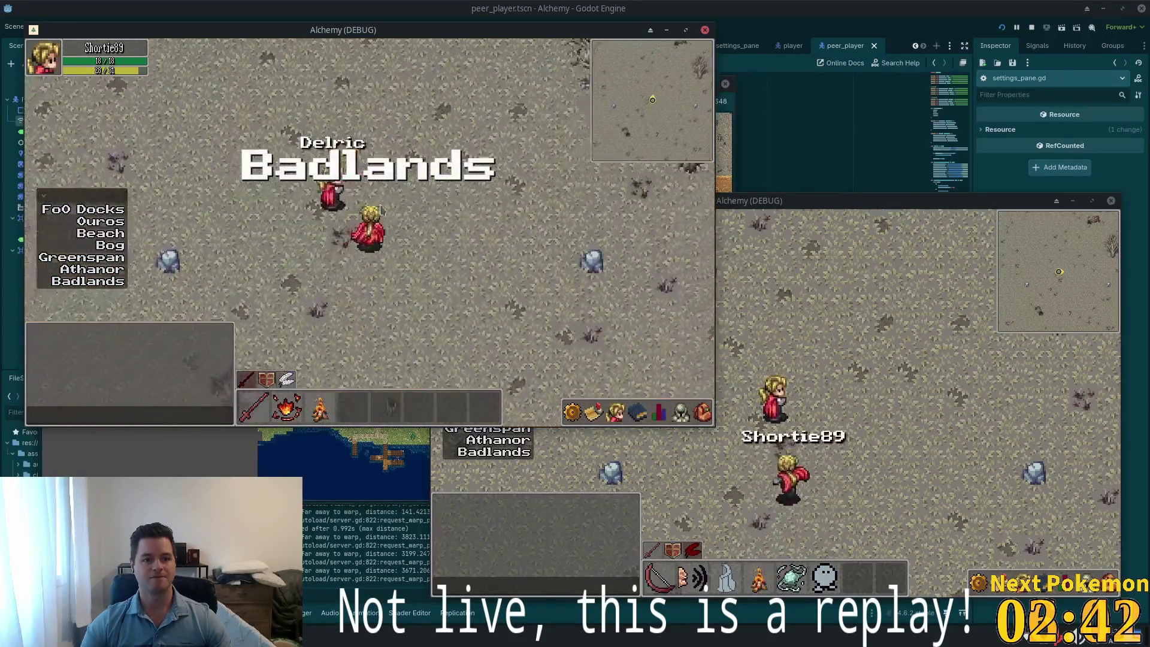
left_click(327, 230)
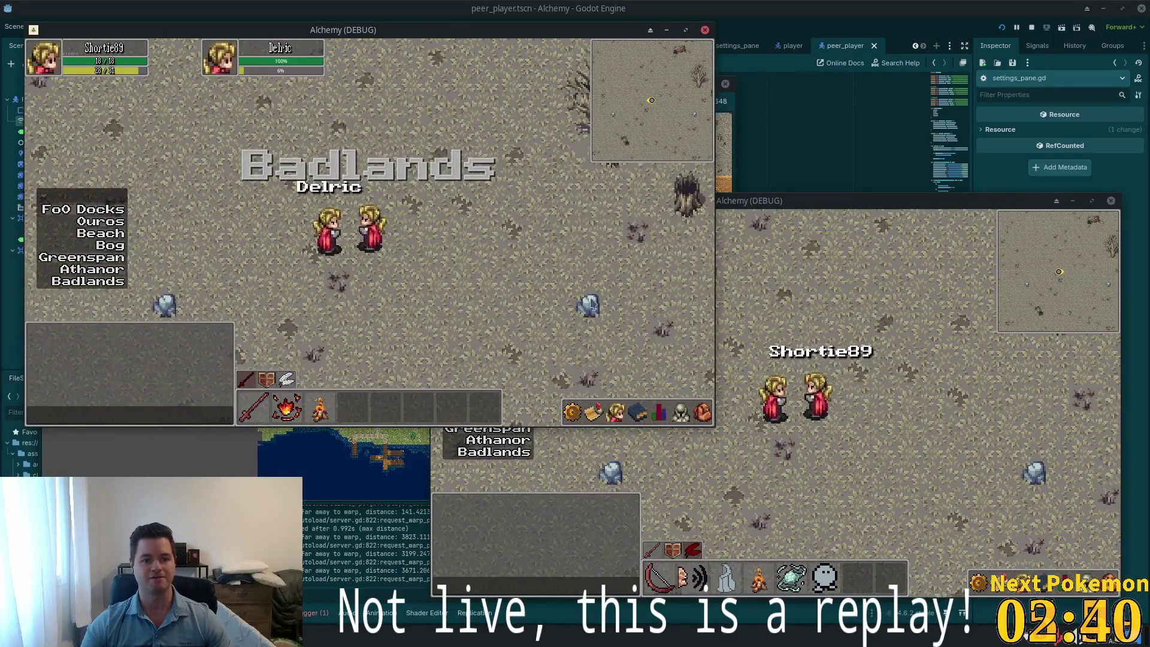
left_click(817, 398)
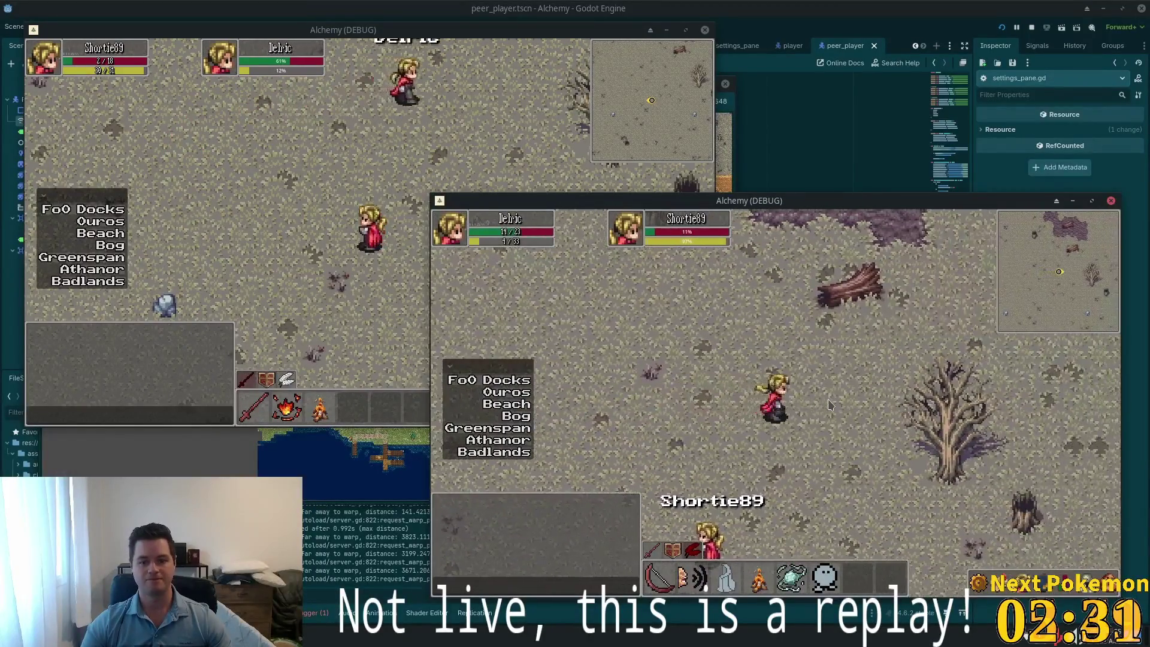
left_click(385, 252)
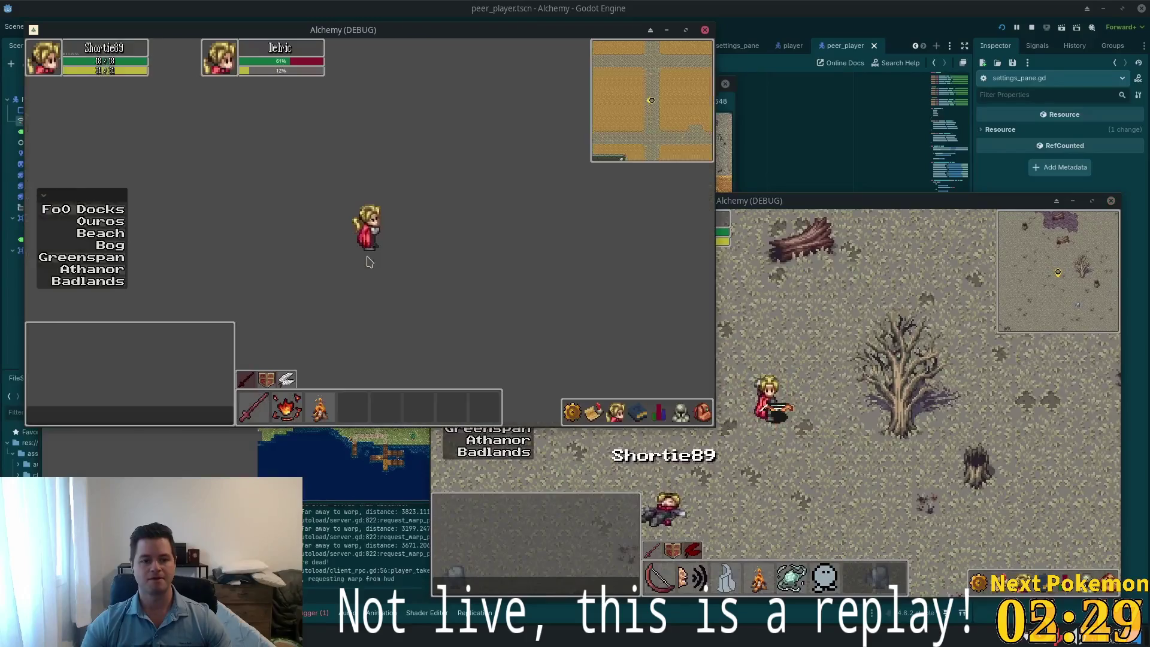
Walk north through Ouros past the inn, onto the stone bridge and back
key("Down")
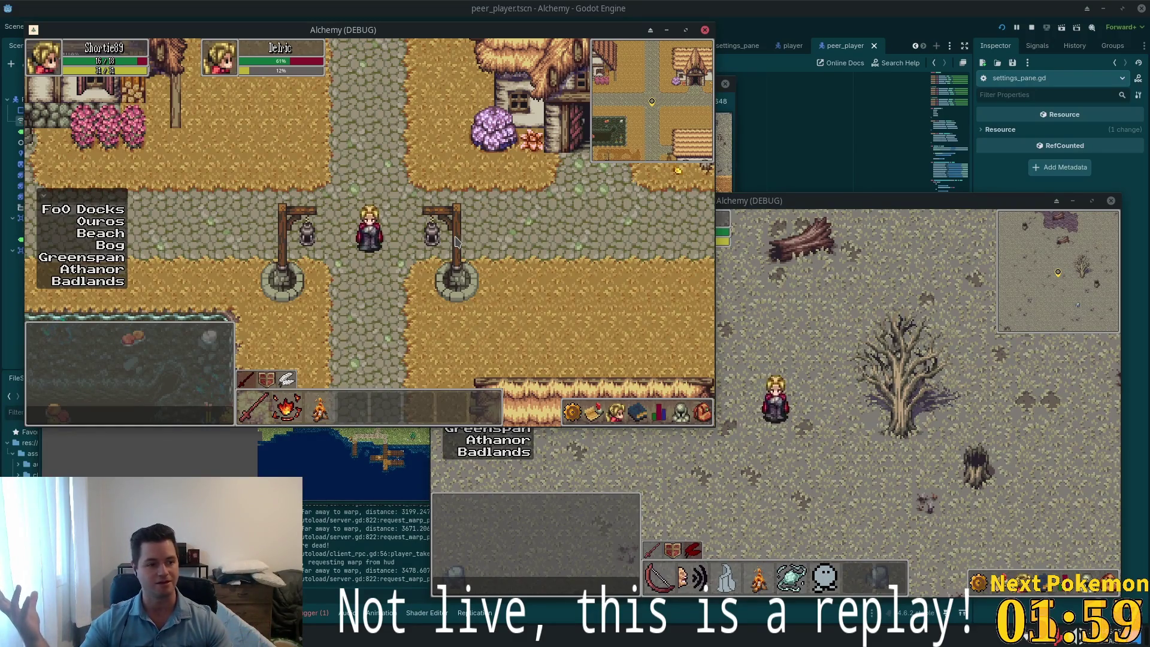
key("w")
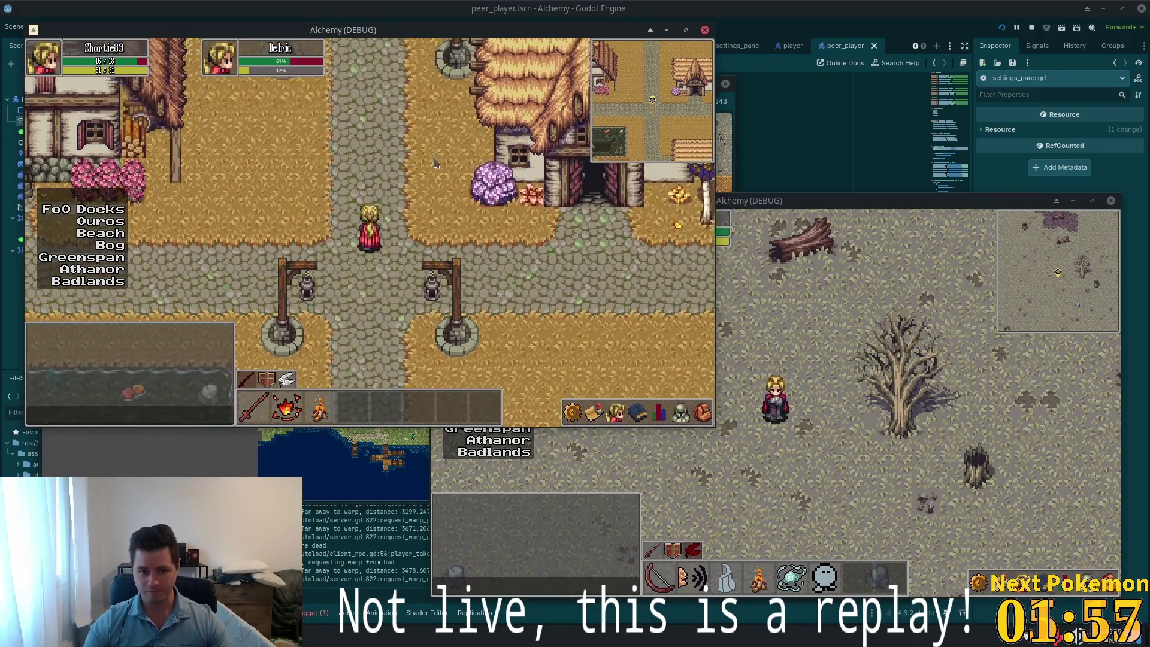
key("w")
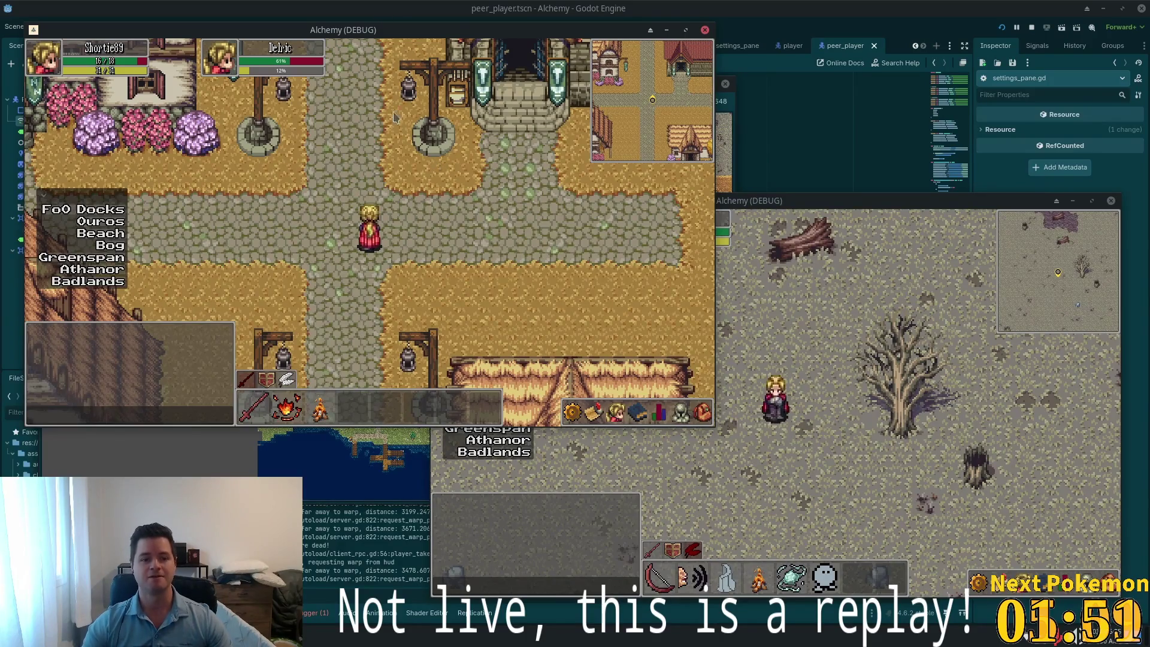
key("w")
key("a")
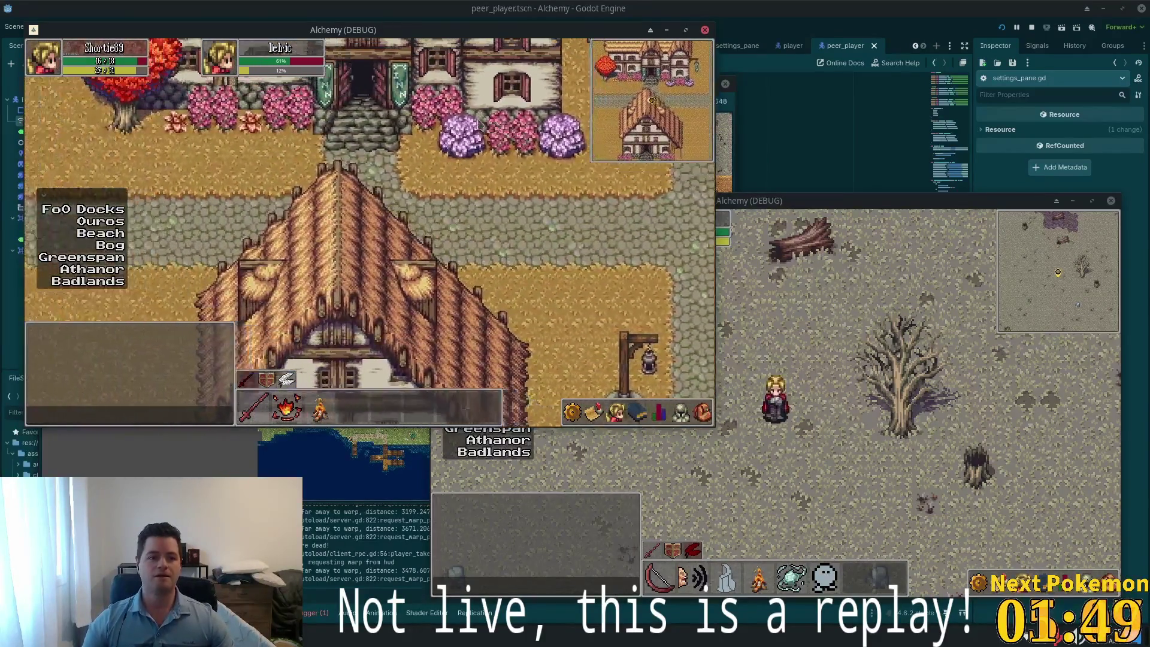
key("a")
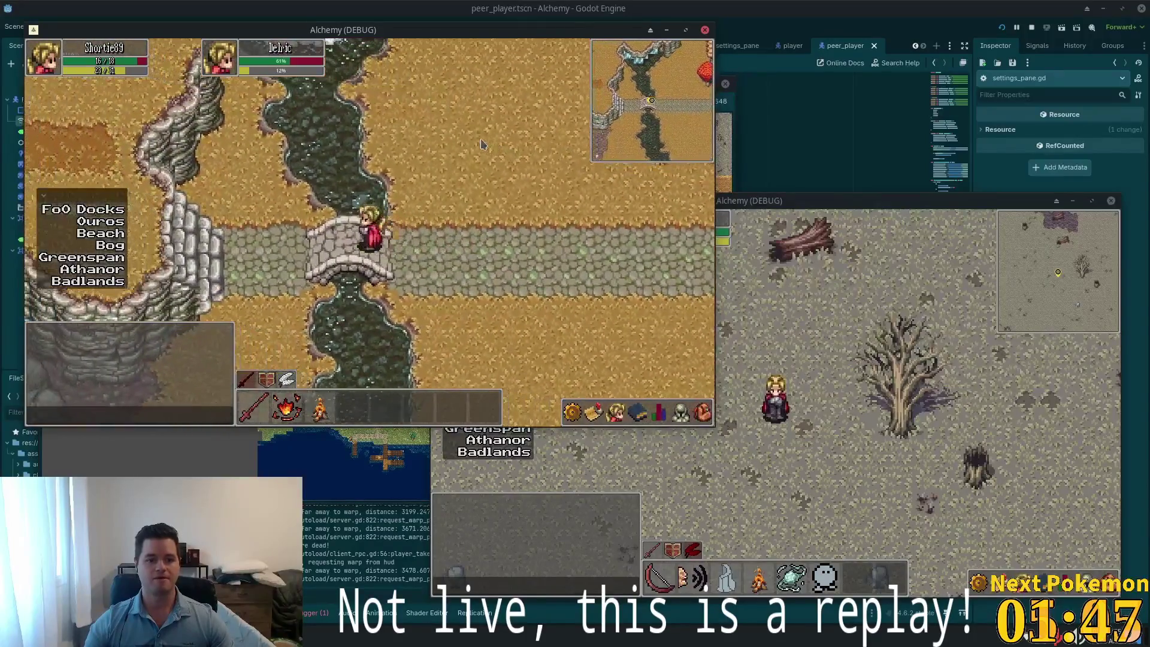
key("d")
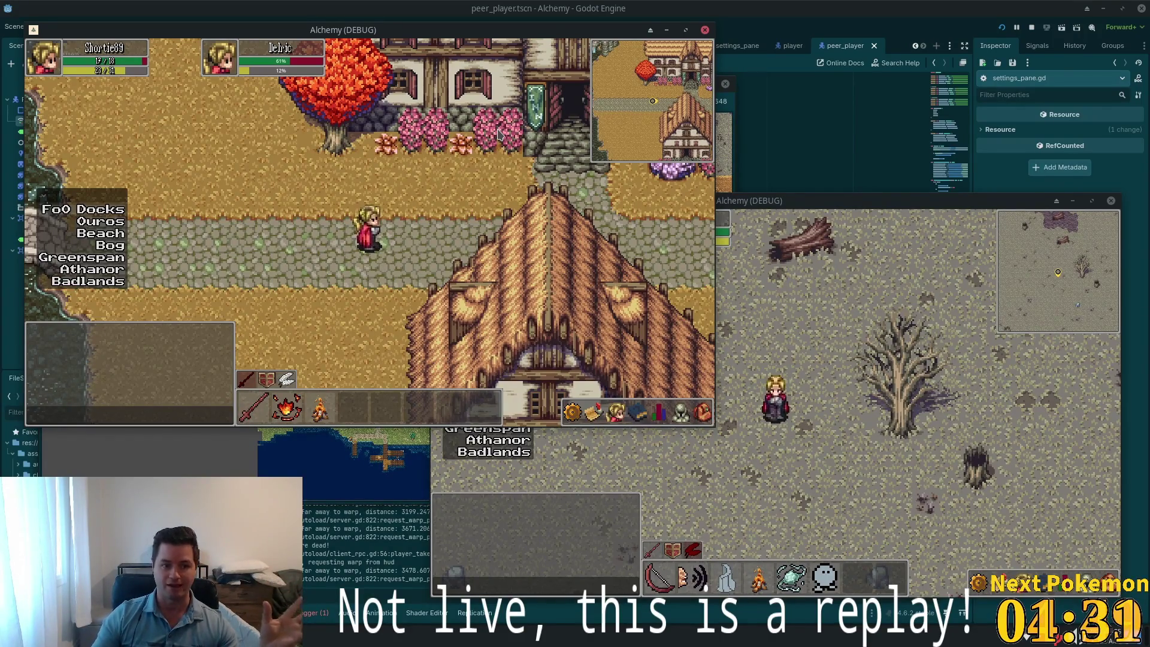
Walk through town past the crossroads and lamp posts, then east along the road
key("d")
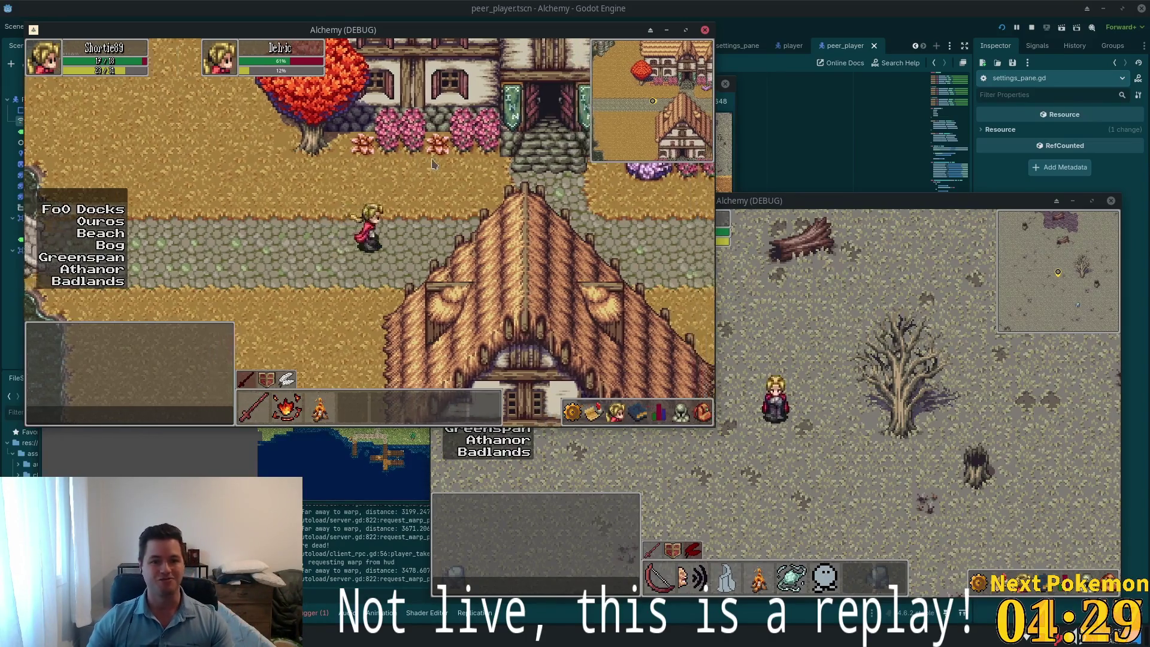
key("s")
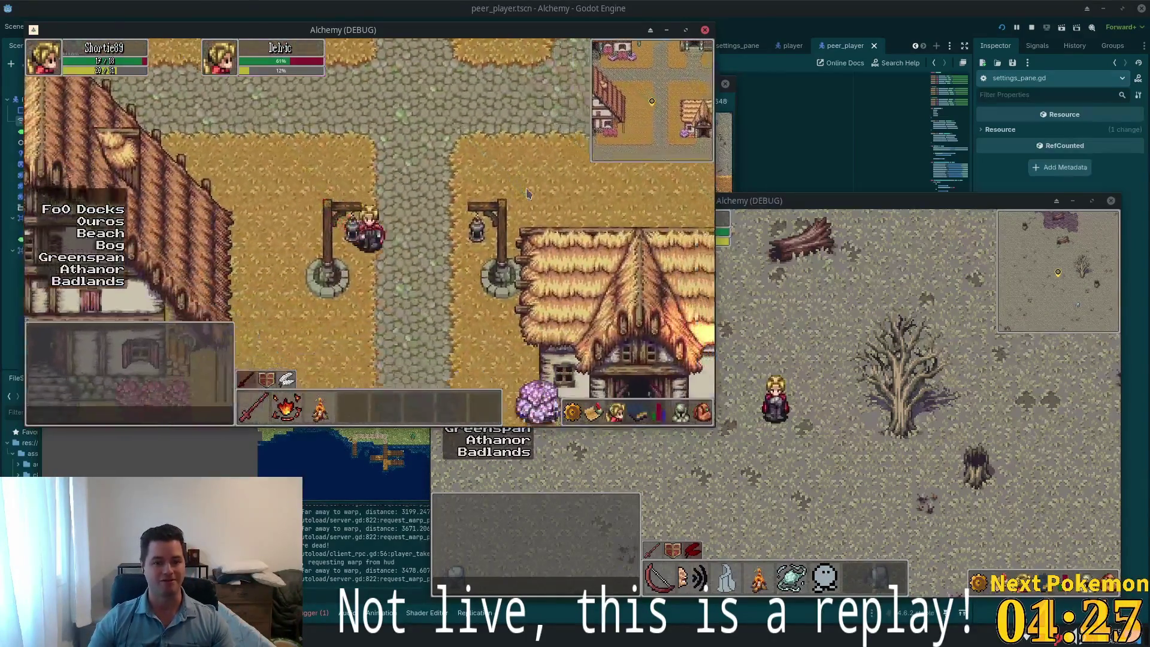
key("s")
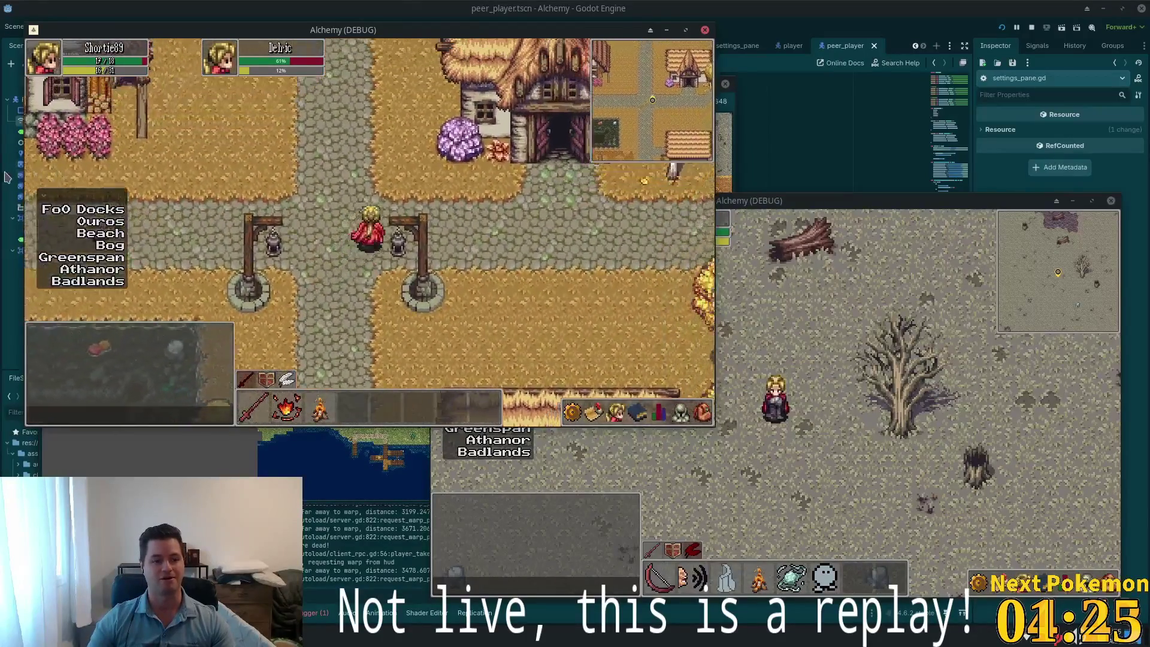
key("d")
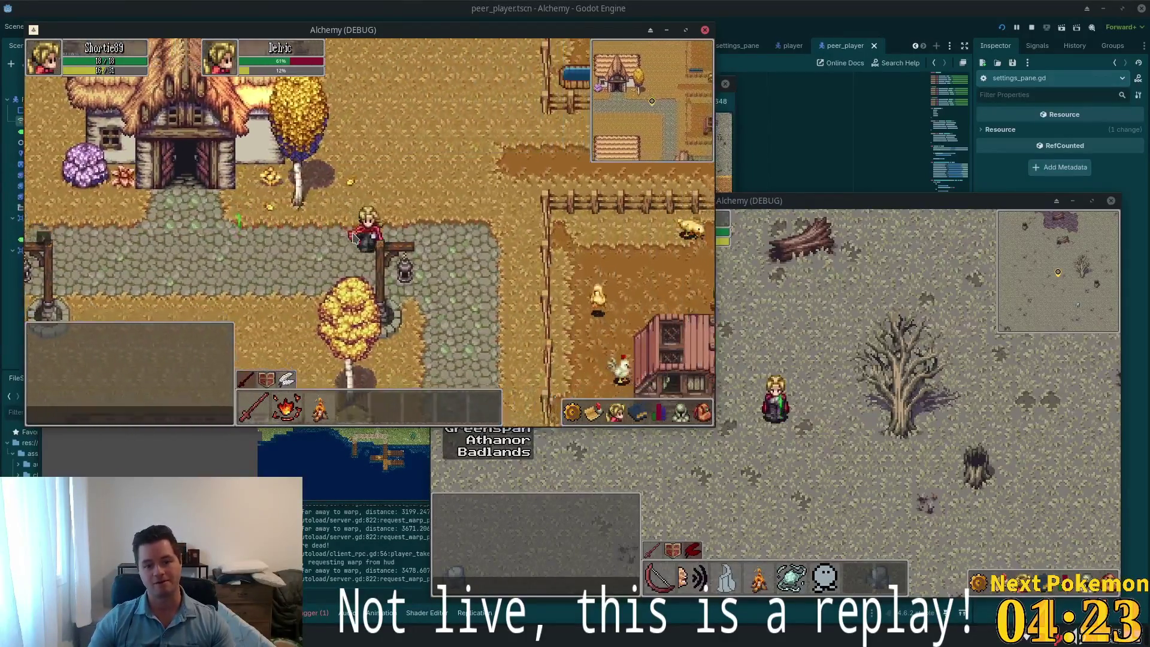
key("s")
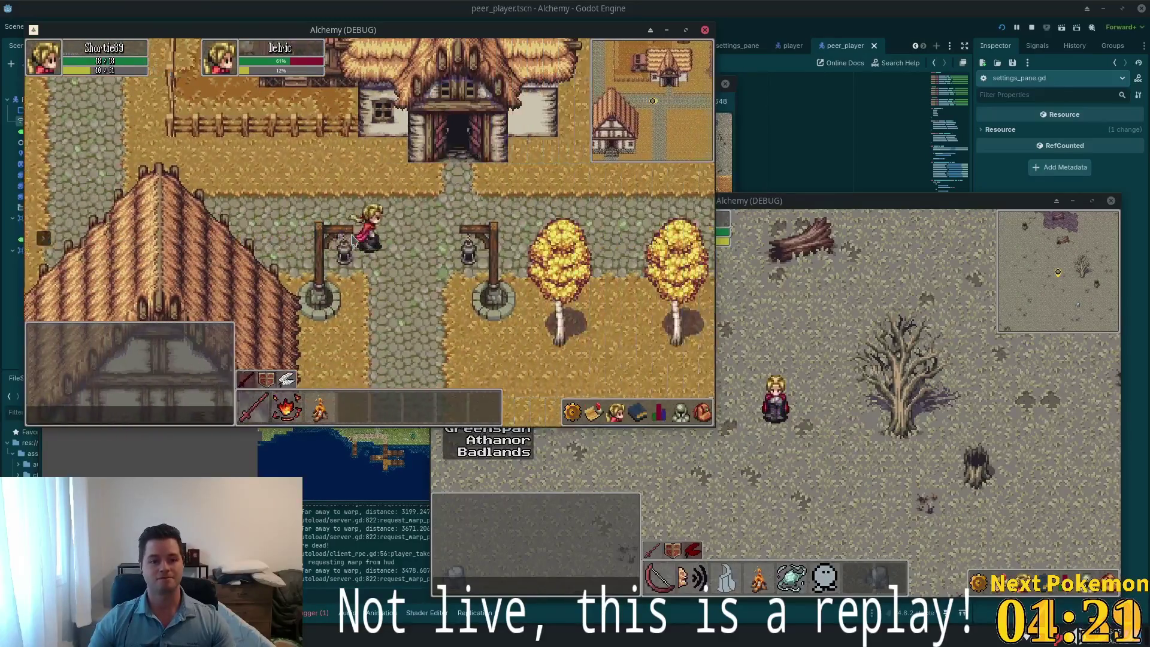
key("d")
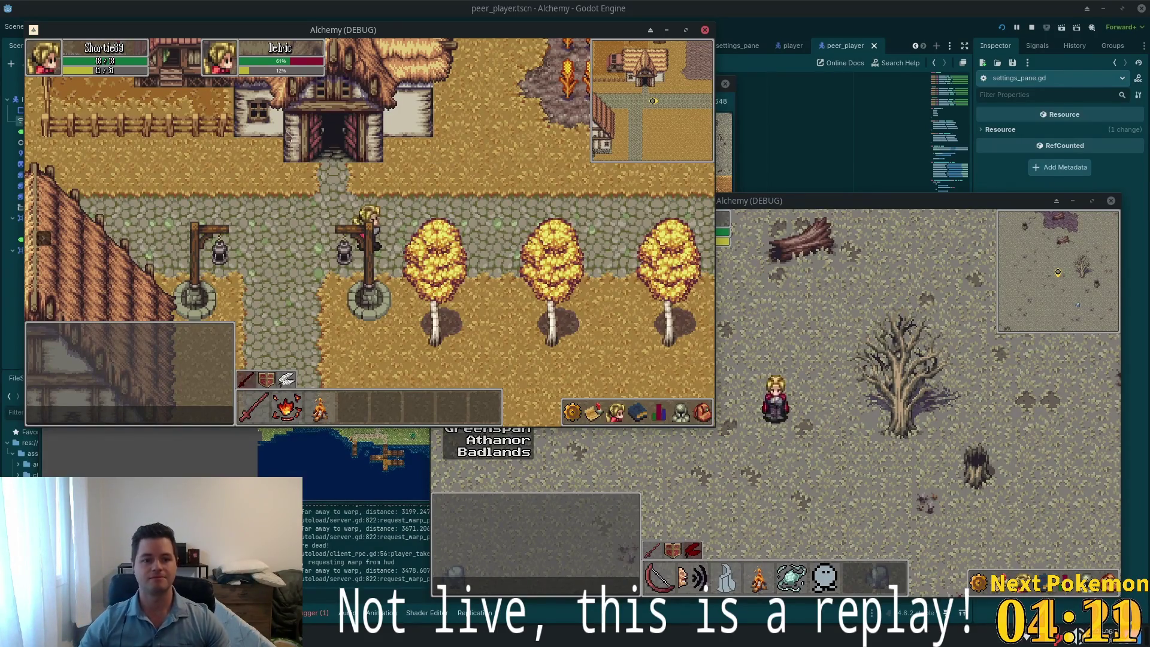
key("d")
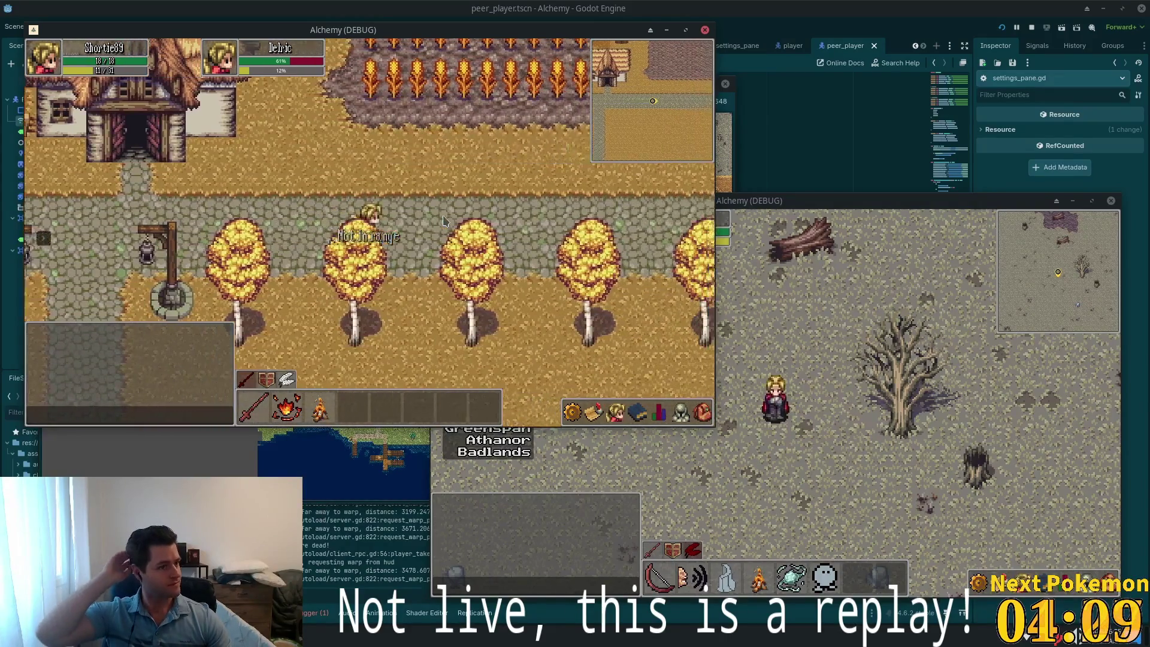
key("d")
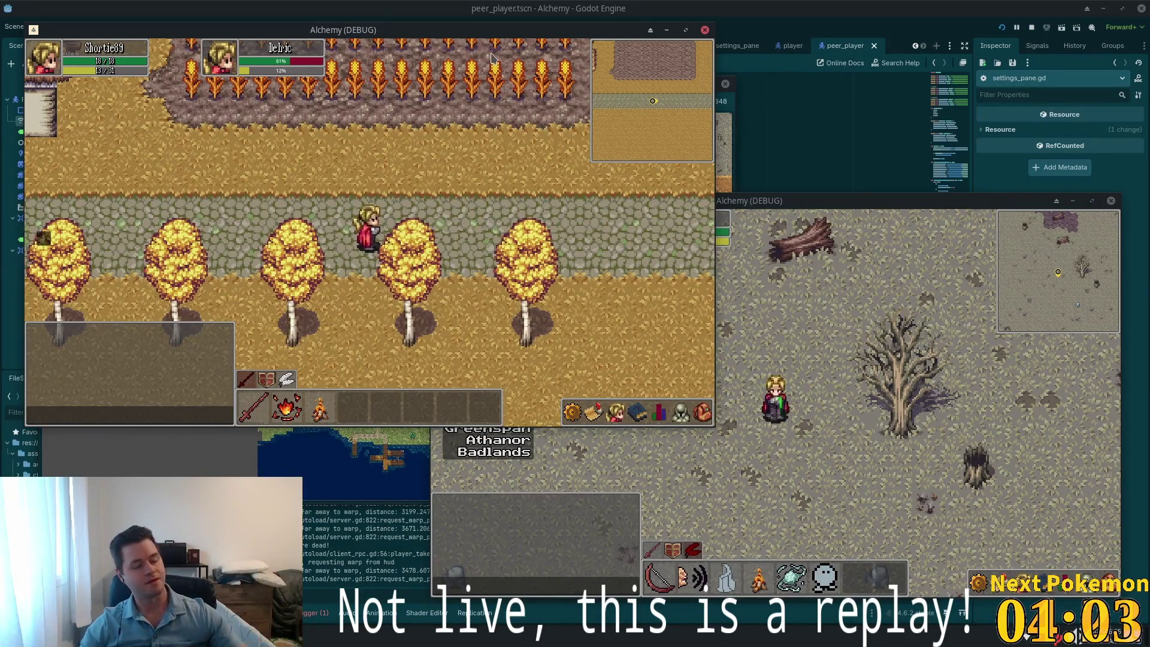
key("d")
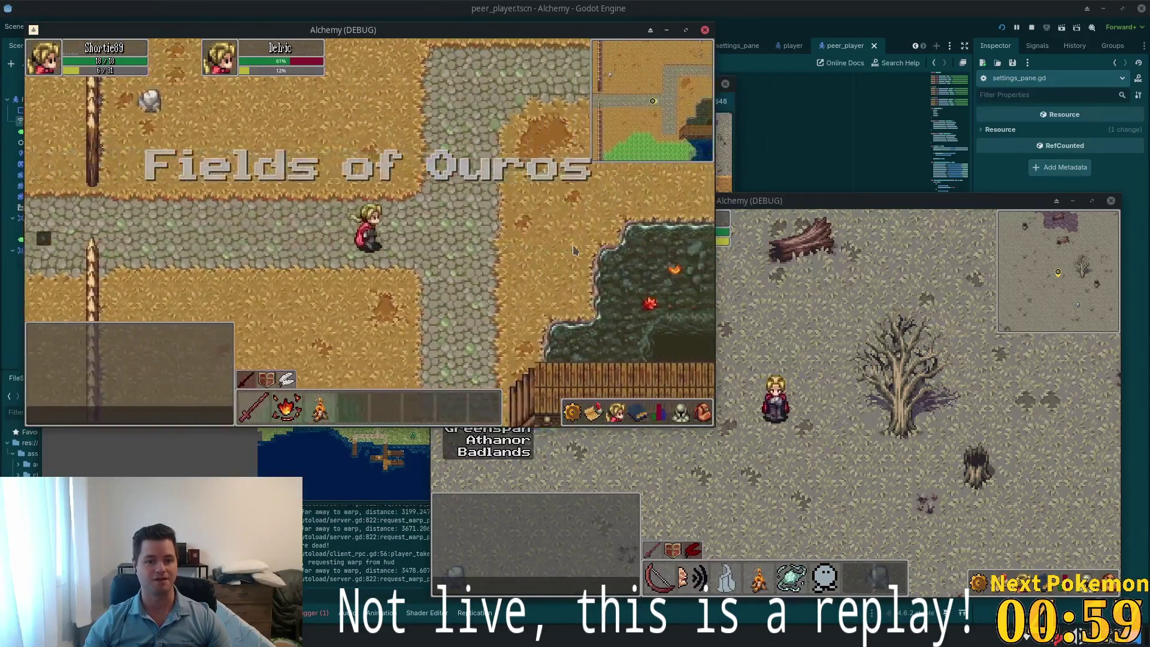
Walk into the Fields of Ouros and across the wooden bridge
key("s")
key("d")
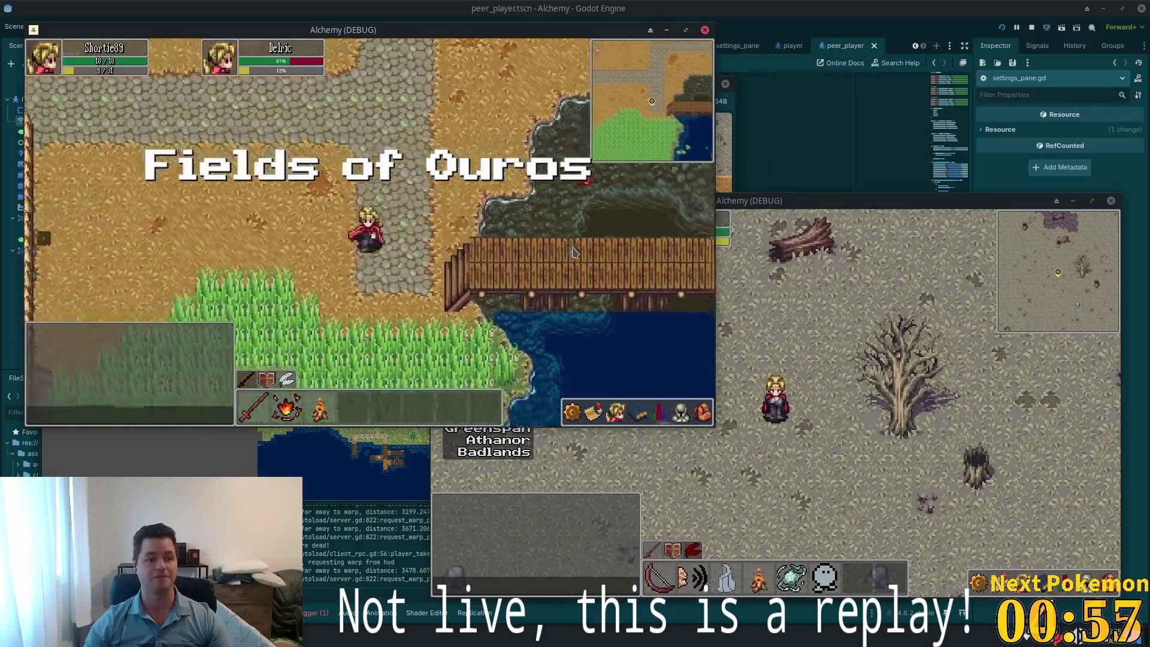
key("d")
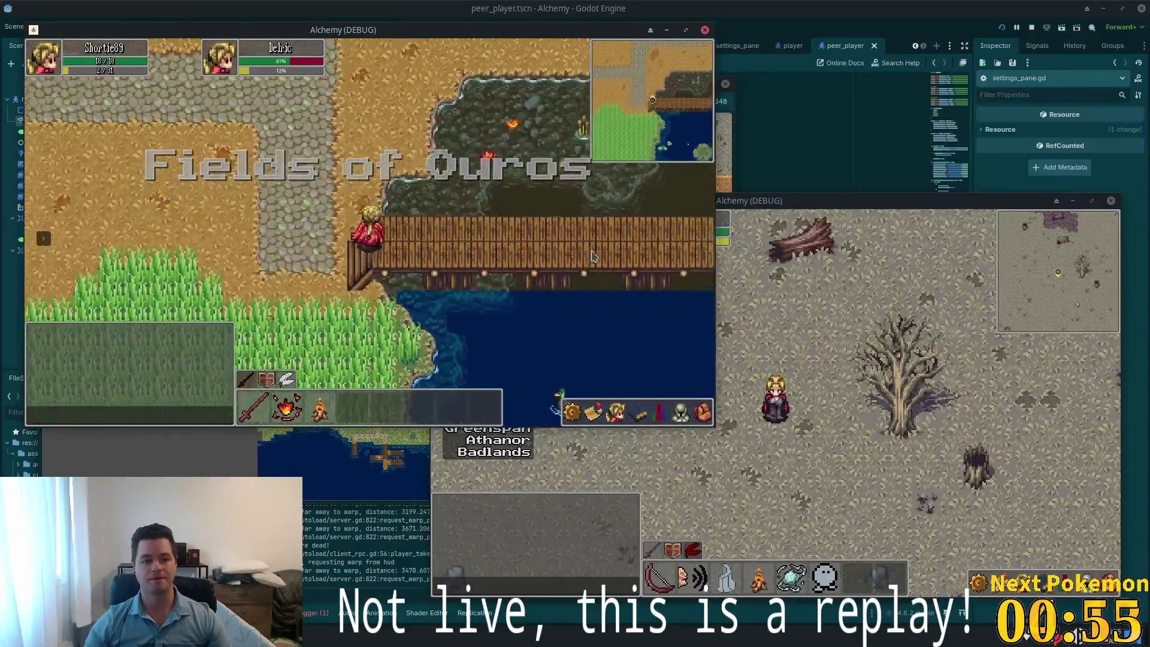
key("d")
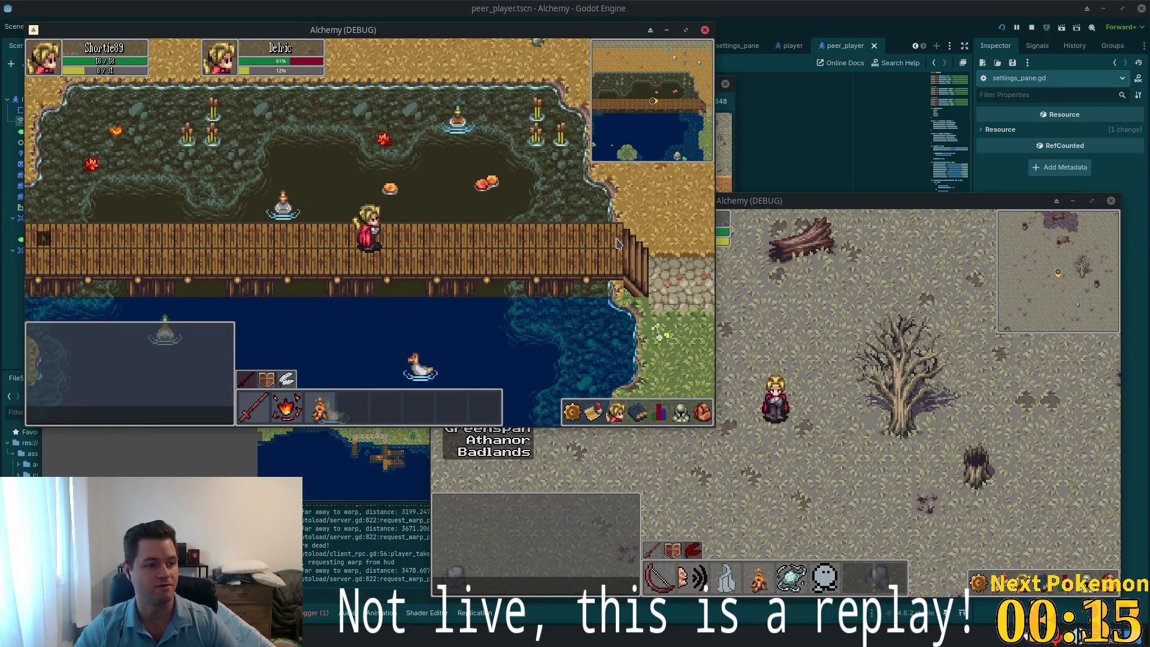
Run west off the bridge into the grass and bring up the warp-destination list
key("Left")
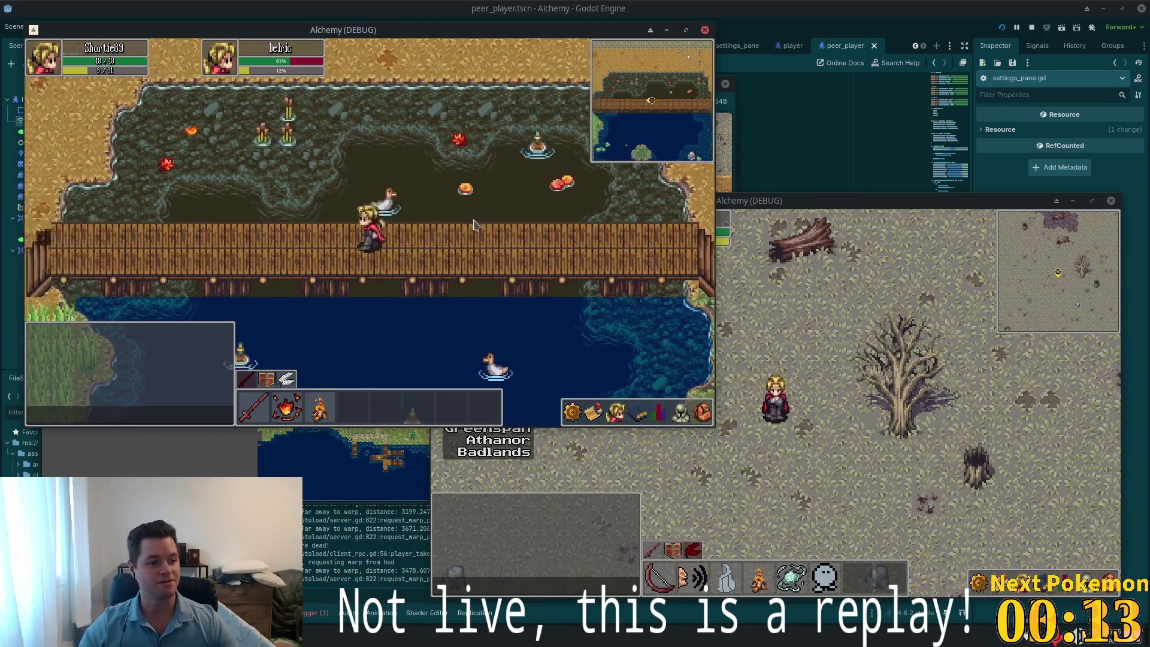
key("Down")
left_click(44, 238)
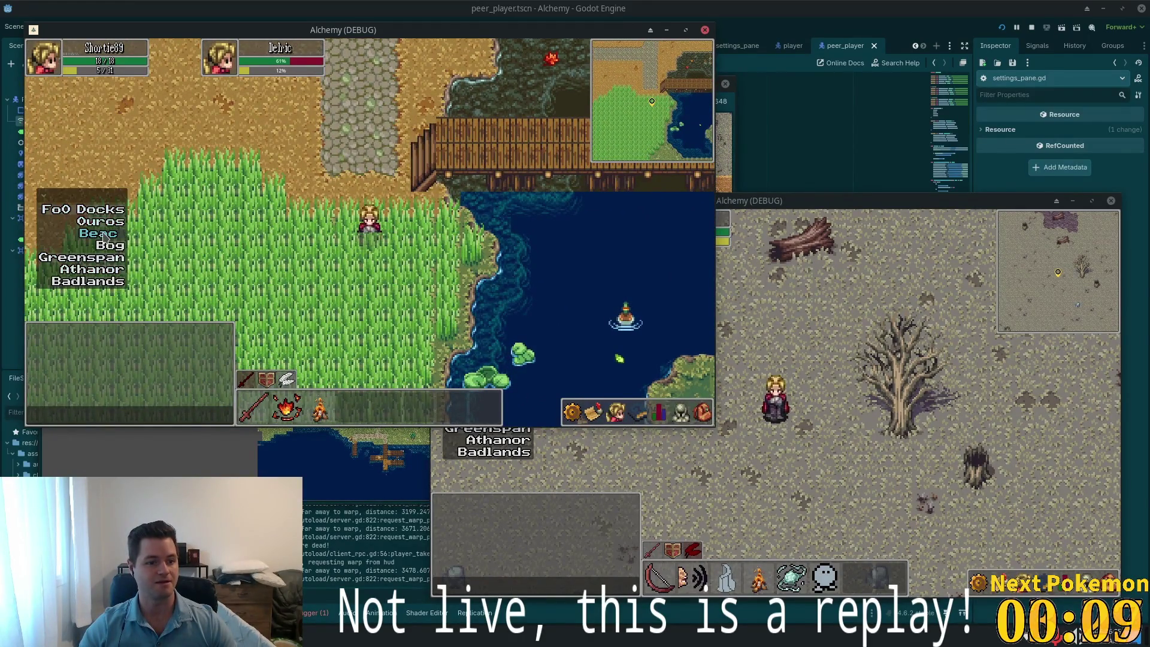
Warp to Foo Docks, check inventory and skill levels, and walk the pier to the Sardines spot
left_click(83, 209)
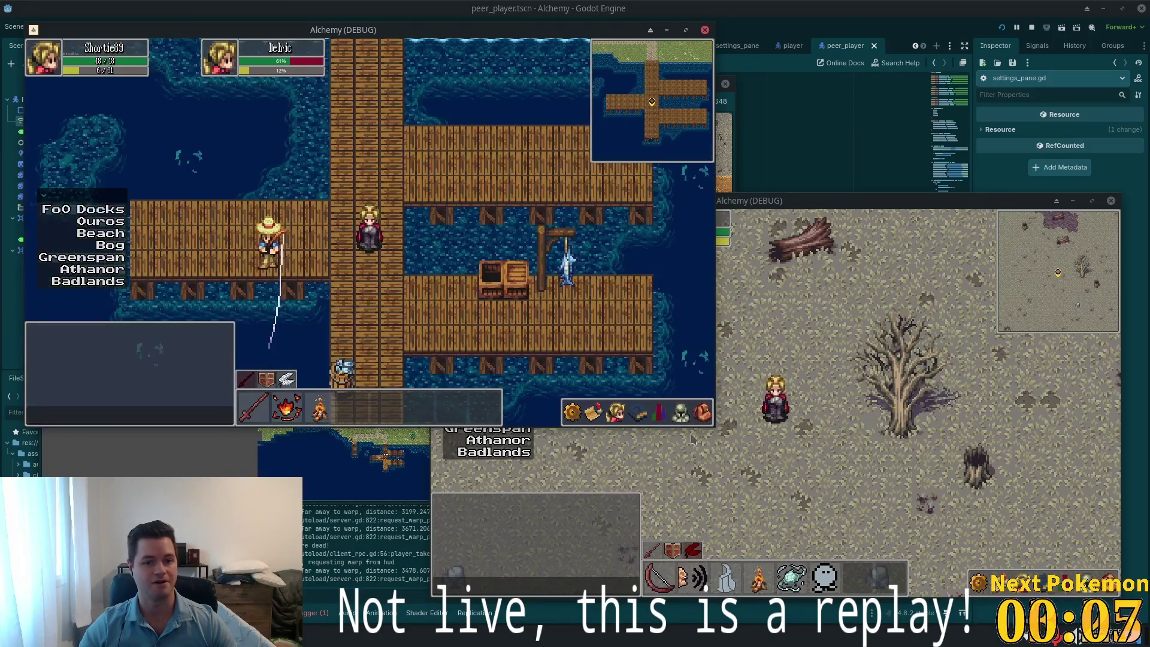
left_click(702, 412)
key("Up")
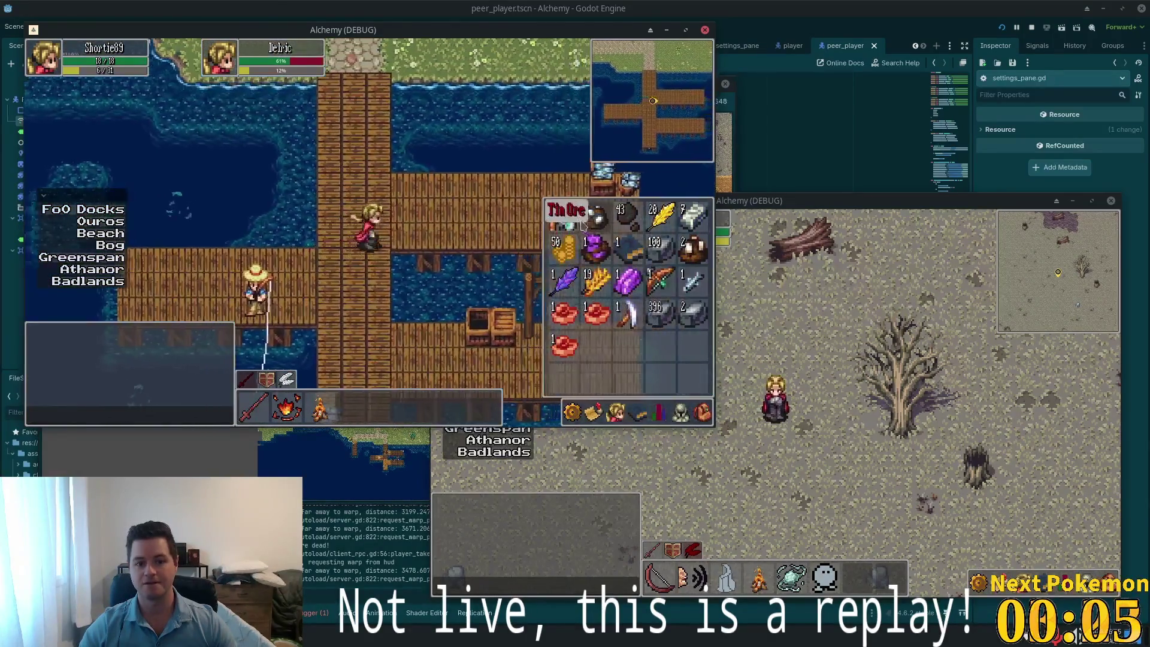
key("Right")
left_click(637, 412)
left_click(658, 413)
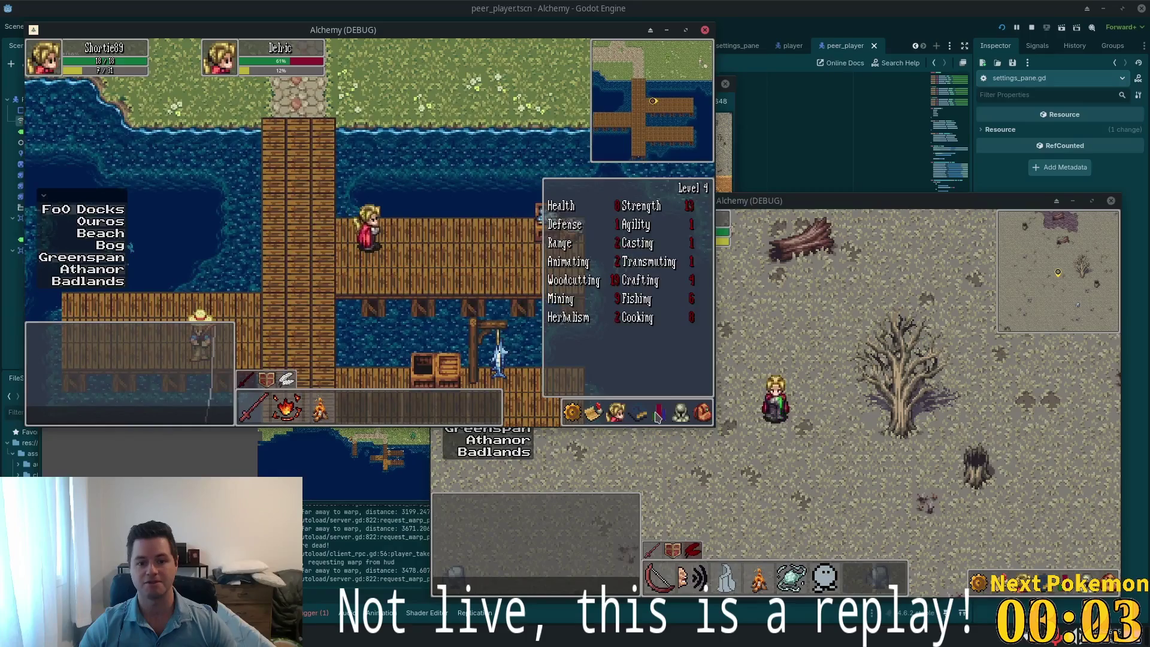
key("Right")
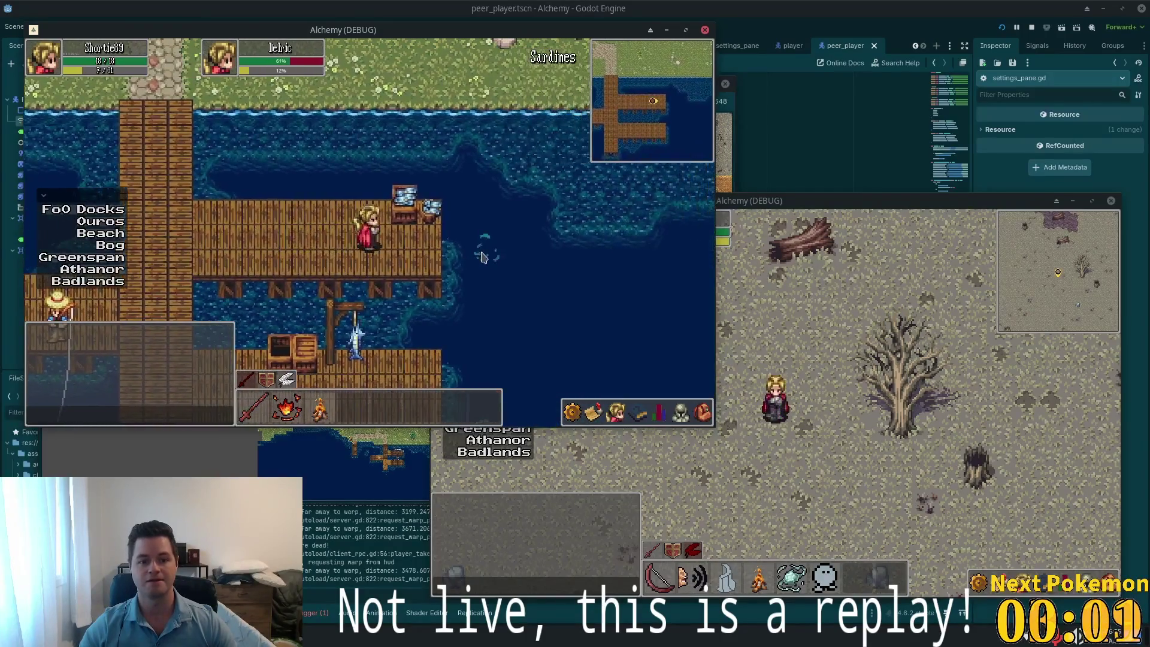
Cast at the Sardines spot five times, catching Sardines and reaching Fishing level 7
left_click(484, 258)
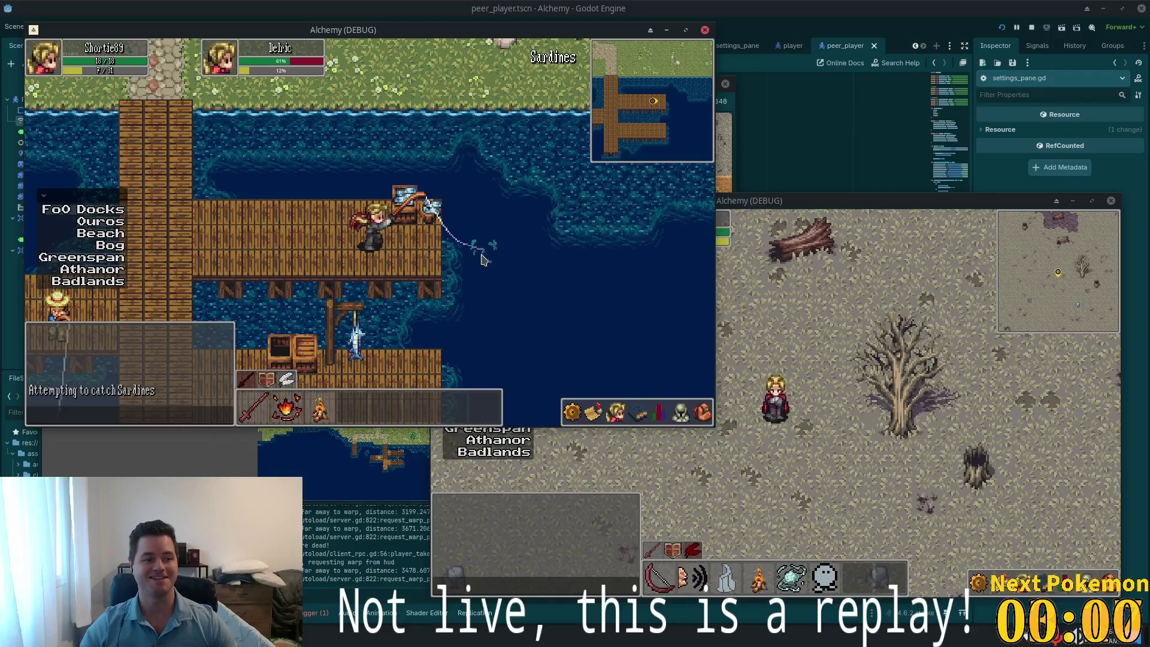
left_click(485, 259)
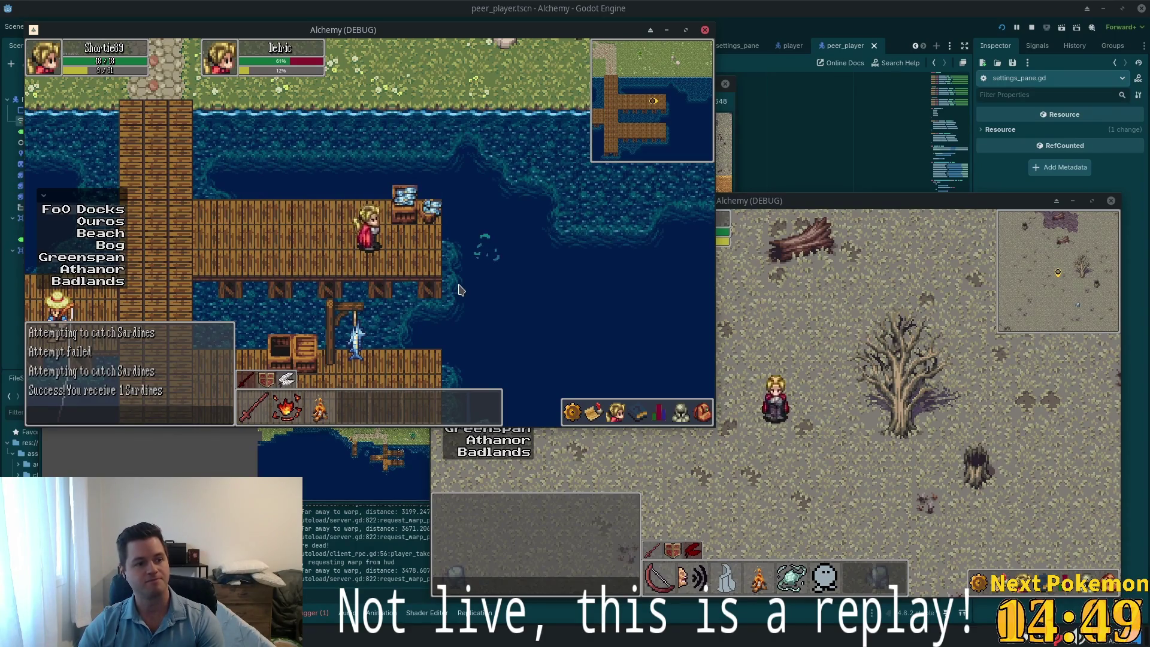
left_click(481, 265)
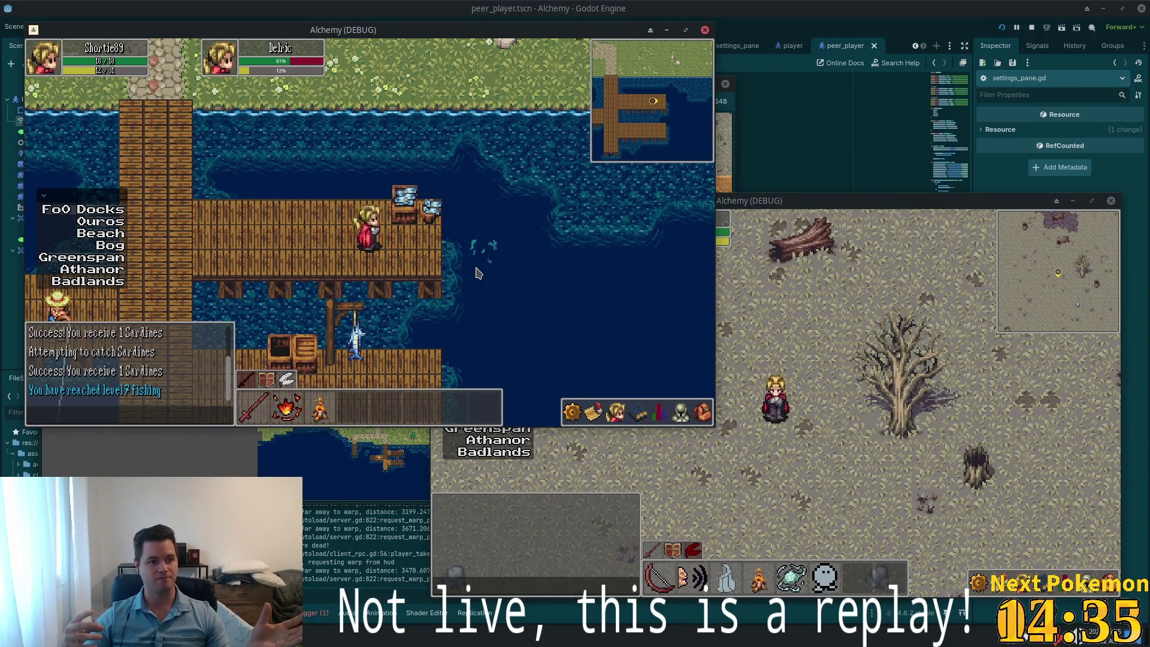
left_click(503, 251)
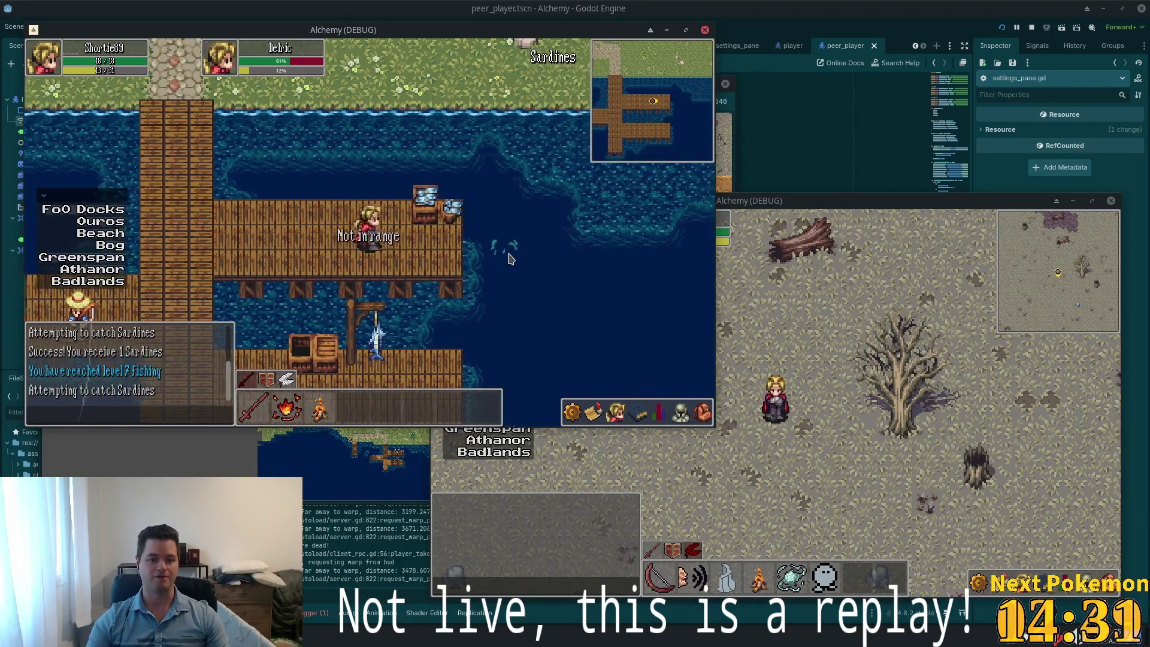
left_click(477, 254)
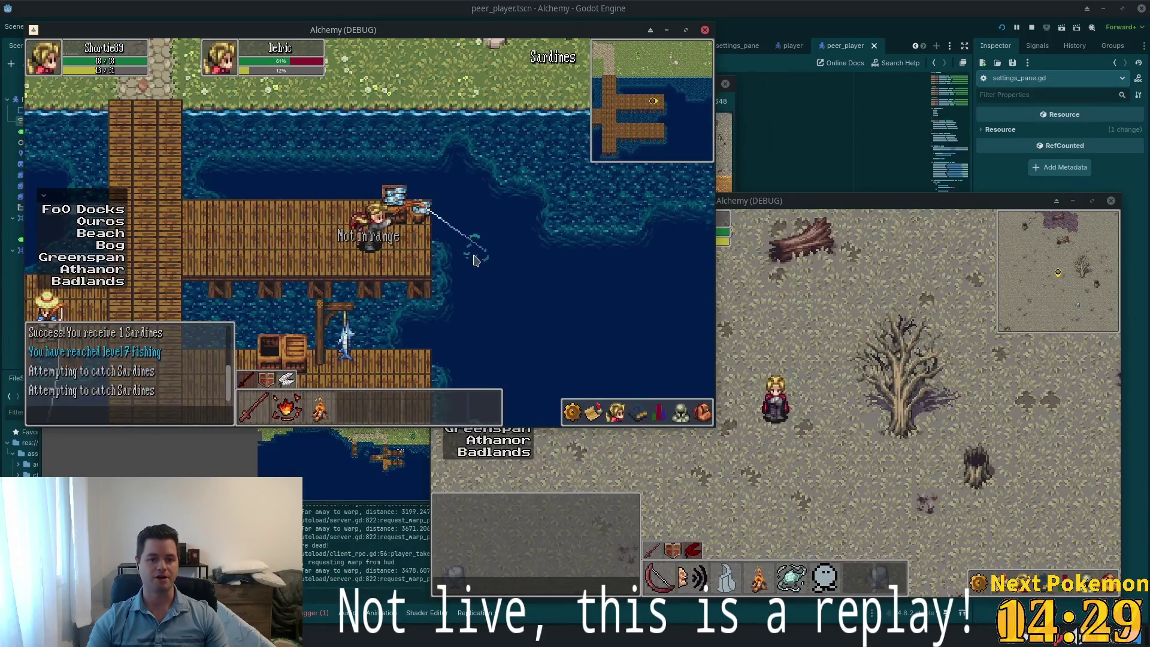
Walk away from the fishing spot, back up the dock onto the cobblestone path
key("a")
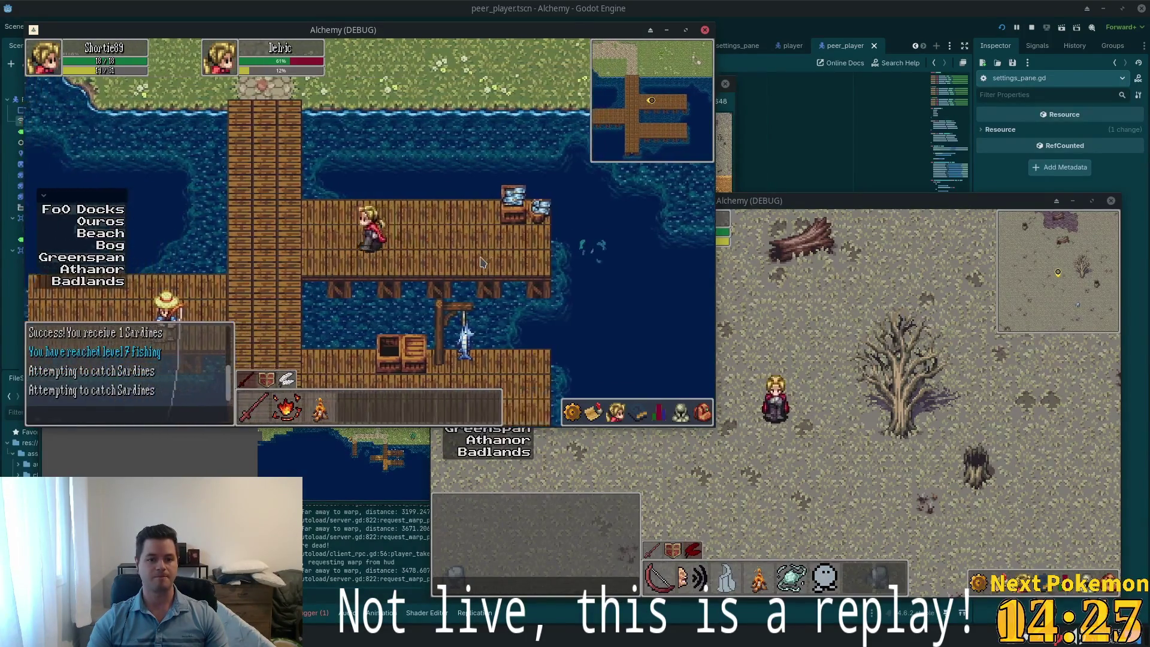
key("s")
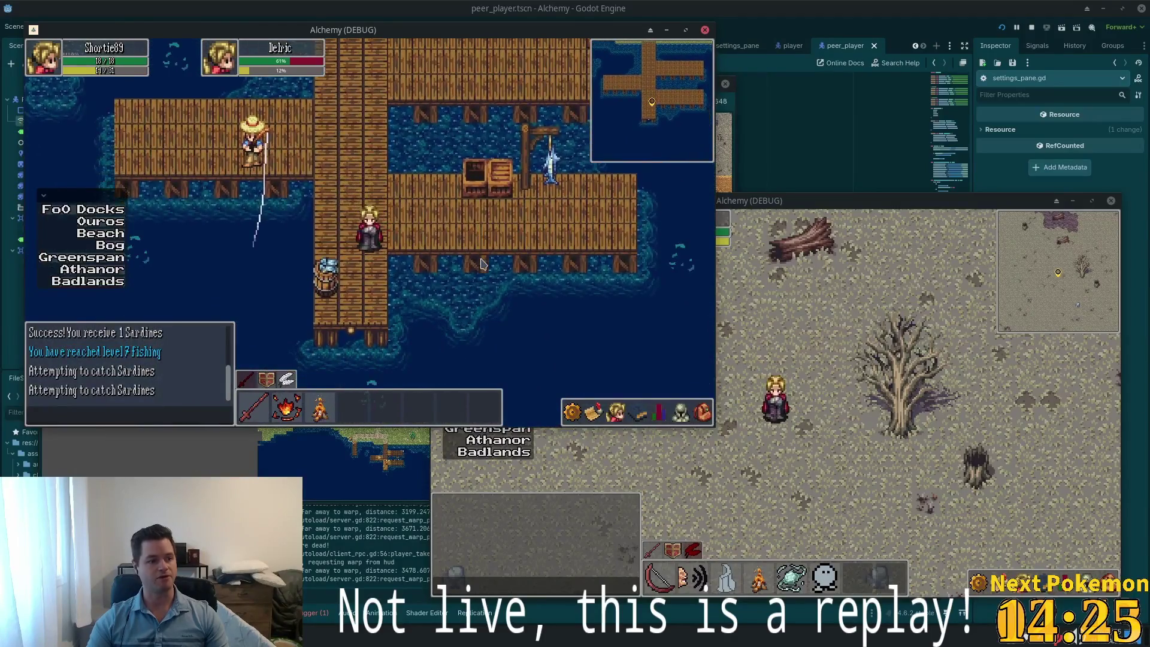
key("w")
key("w")
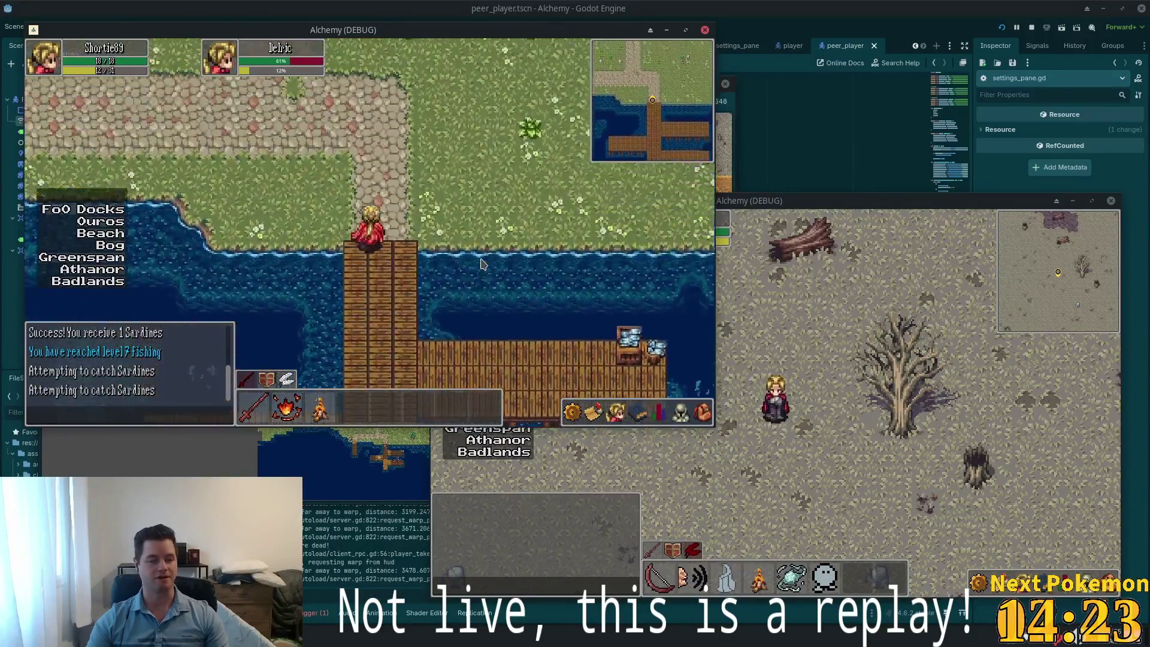
key("d")
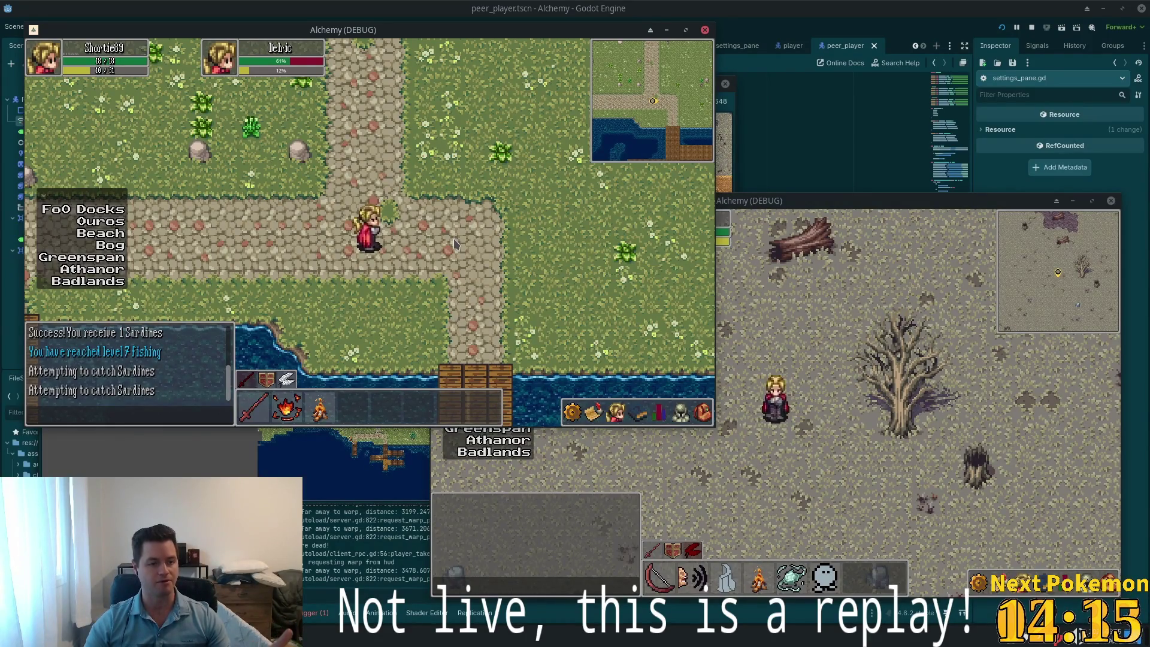
Walk north along the path, through the town gate, and up through Ouros
key("Up")
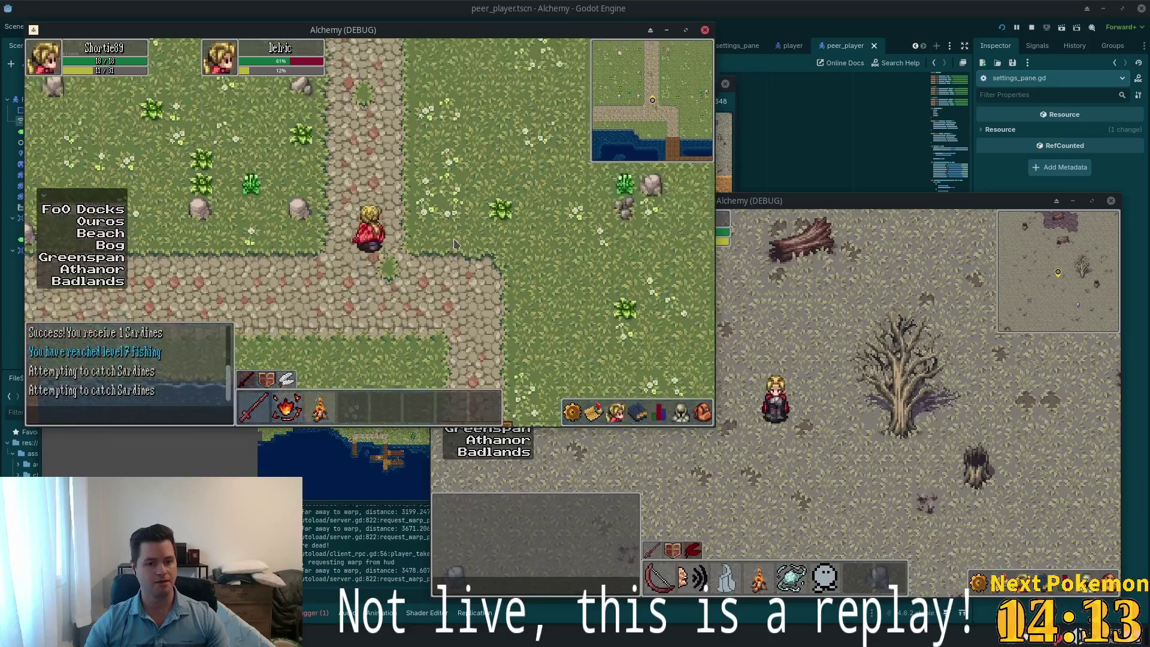
key("Up")
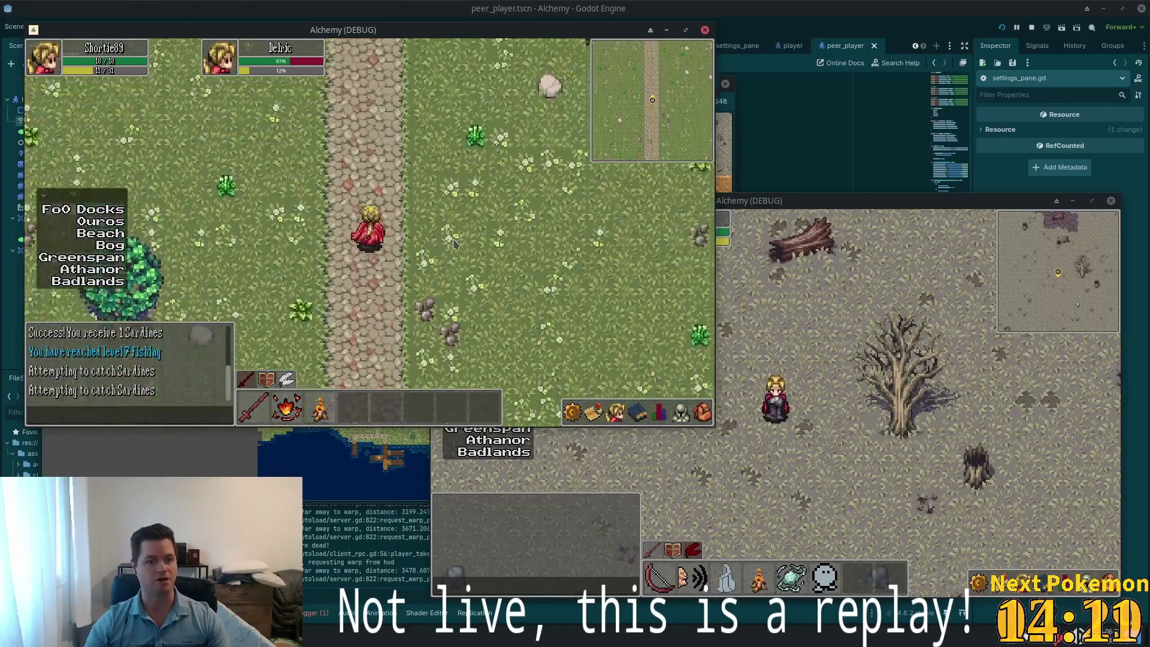
key("Up")
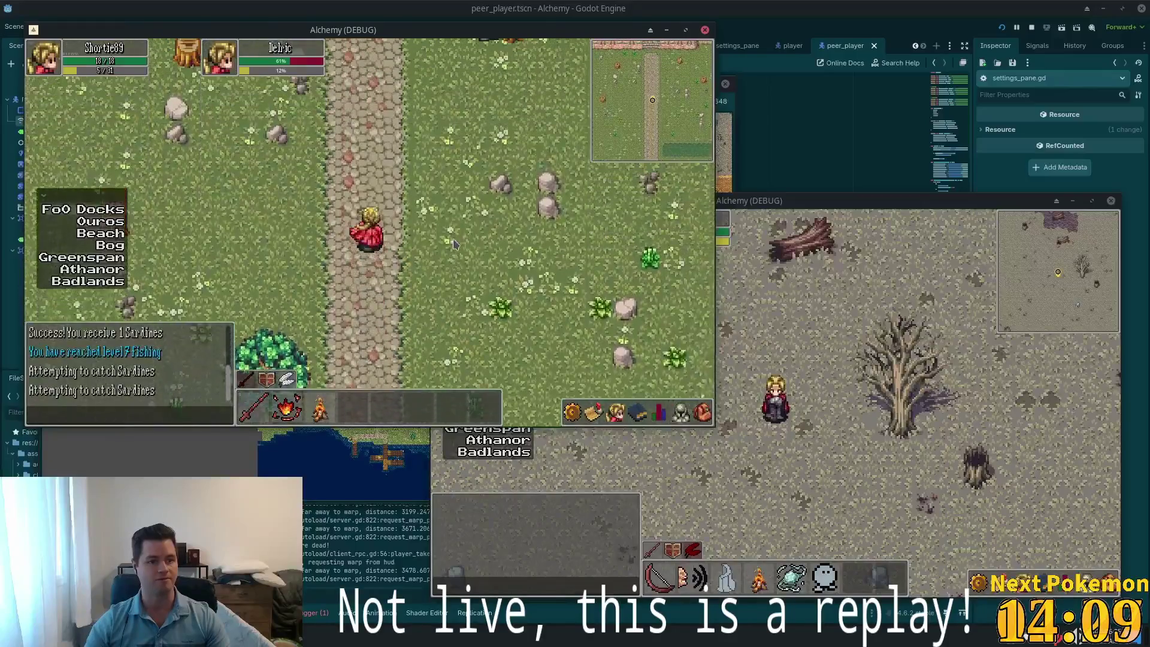
key("Up")
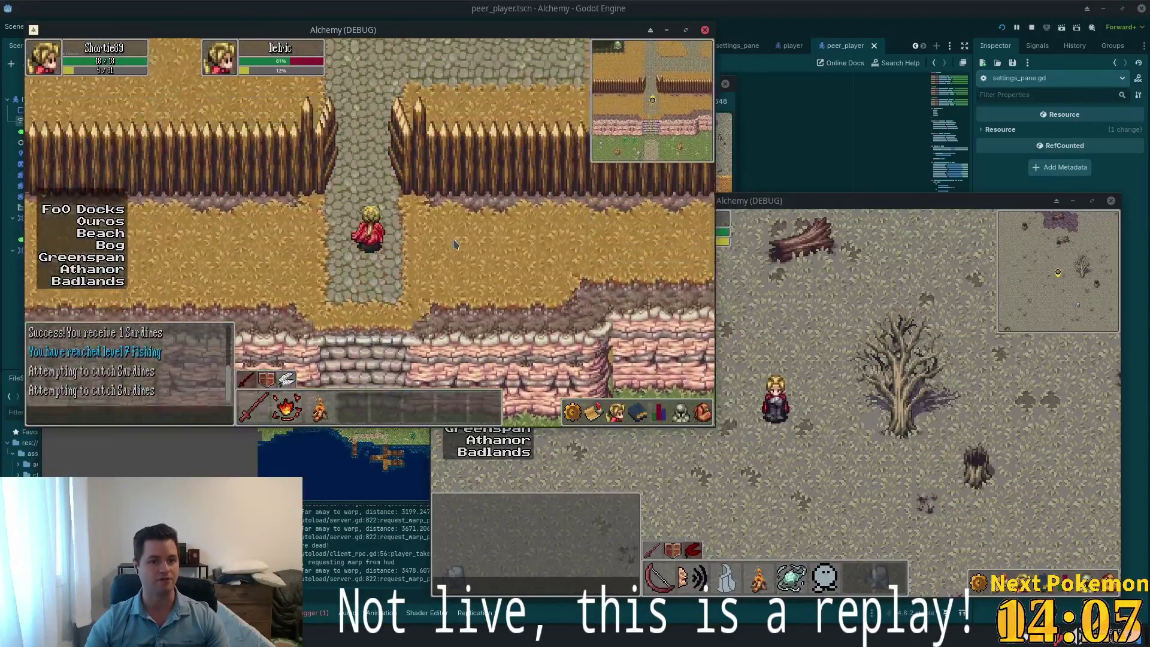
key("Up")
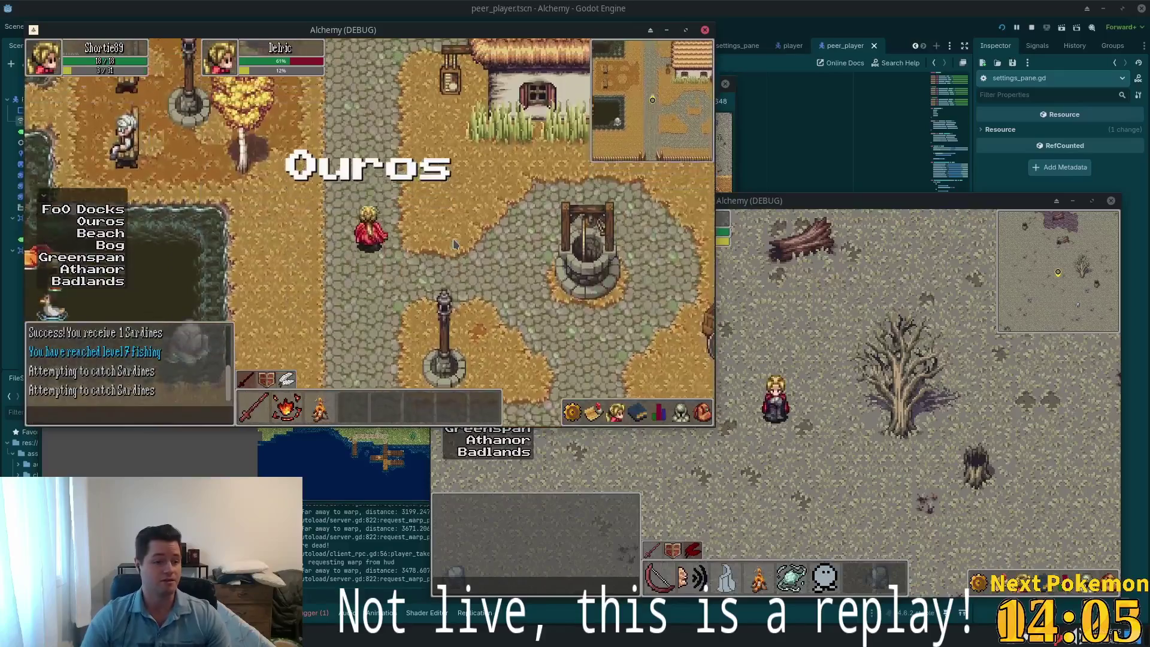
key("Up")
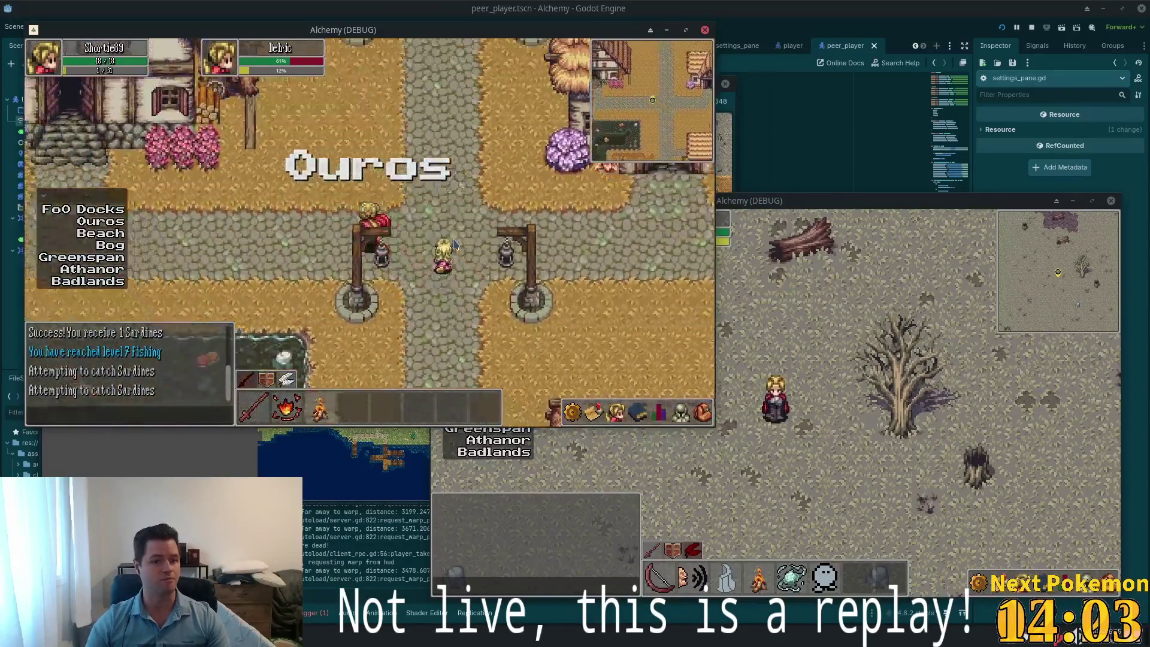
Head west to the river, then east across the stone bridge toward the house
key("Left")
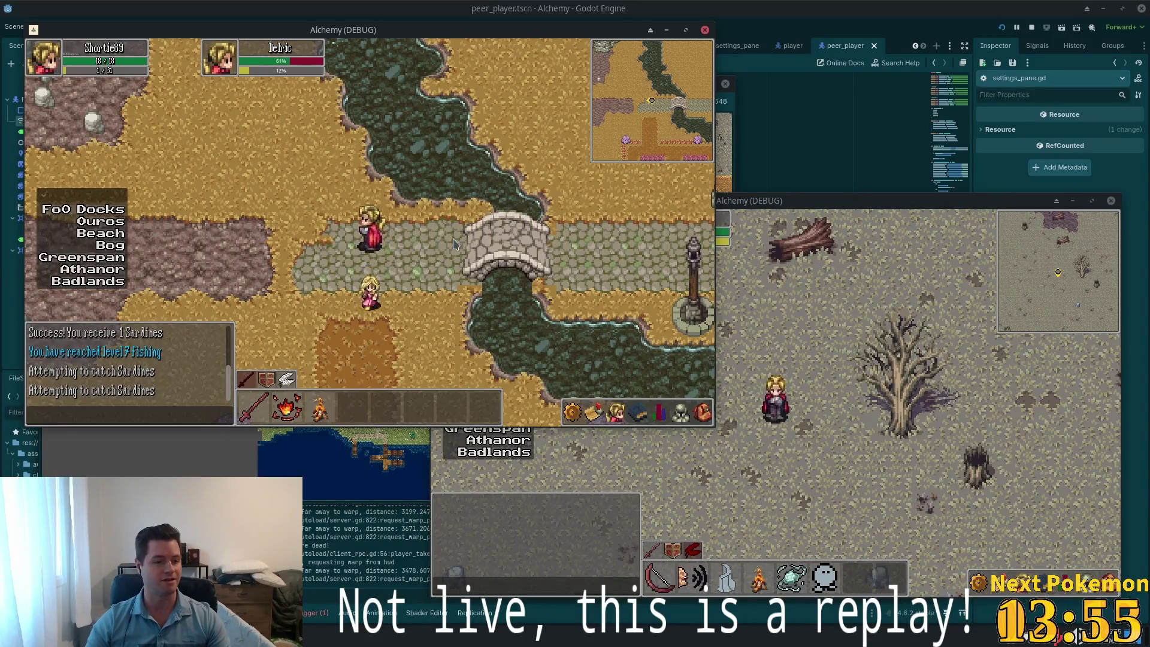
key("Right")
key("Right")
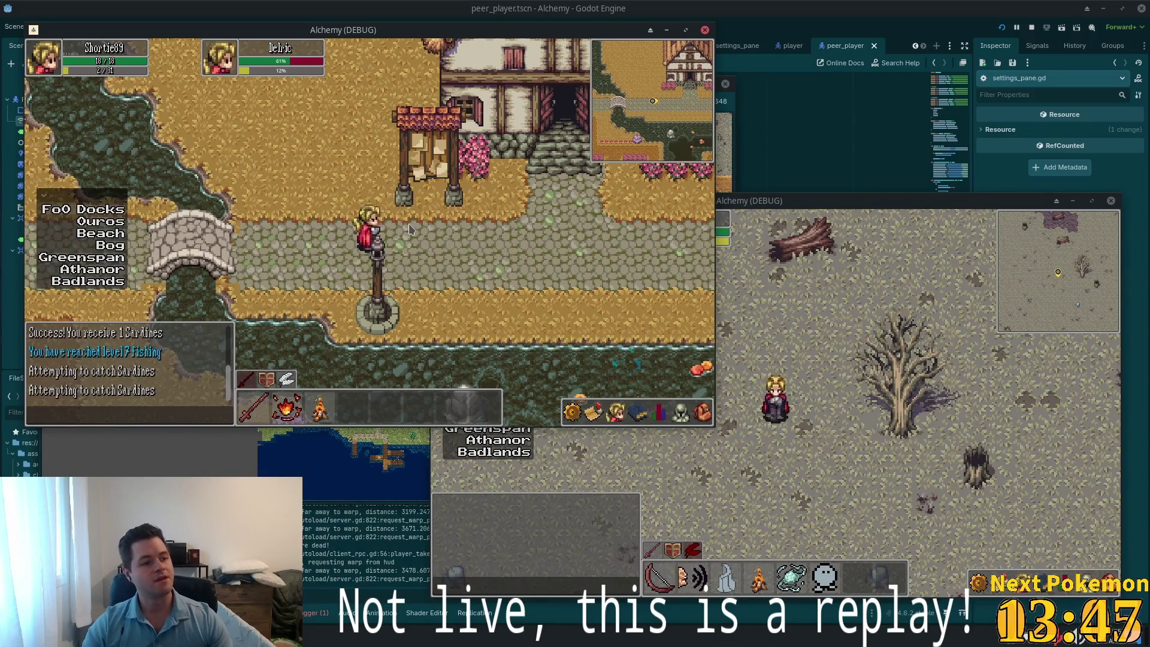
key("Right")
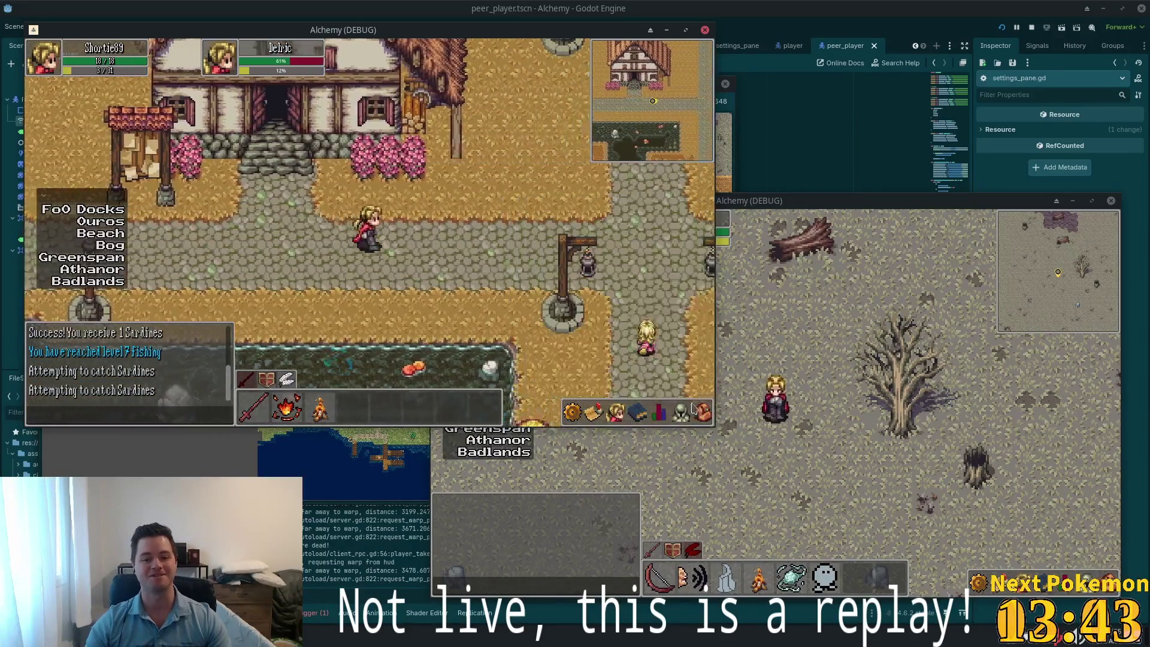
Open the bag inventory, flip between the stats and inventory panels, and move the Fishing Rod to another slot
left_click(705, 420)
left_click(672, 419)
left_click(672, 423)
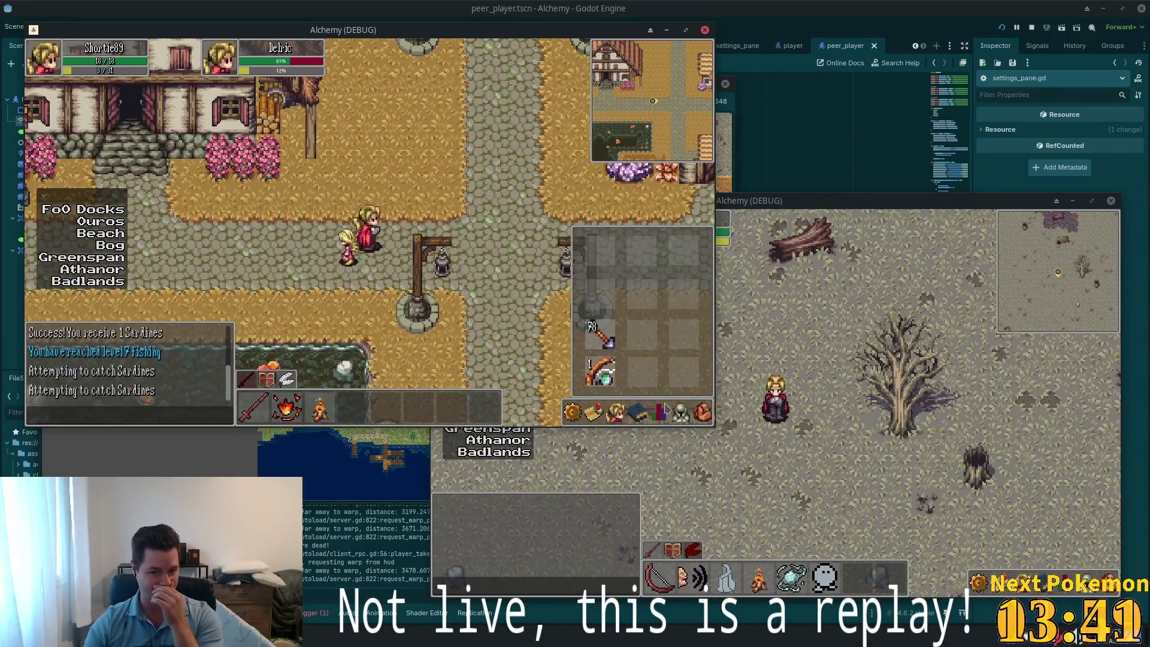
left_click(672, 422)
left_click(672, 422)
left_click(605, 375)
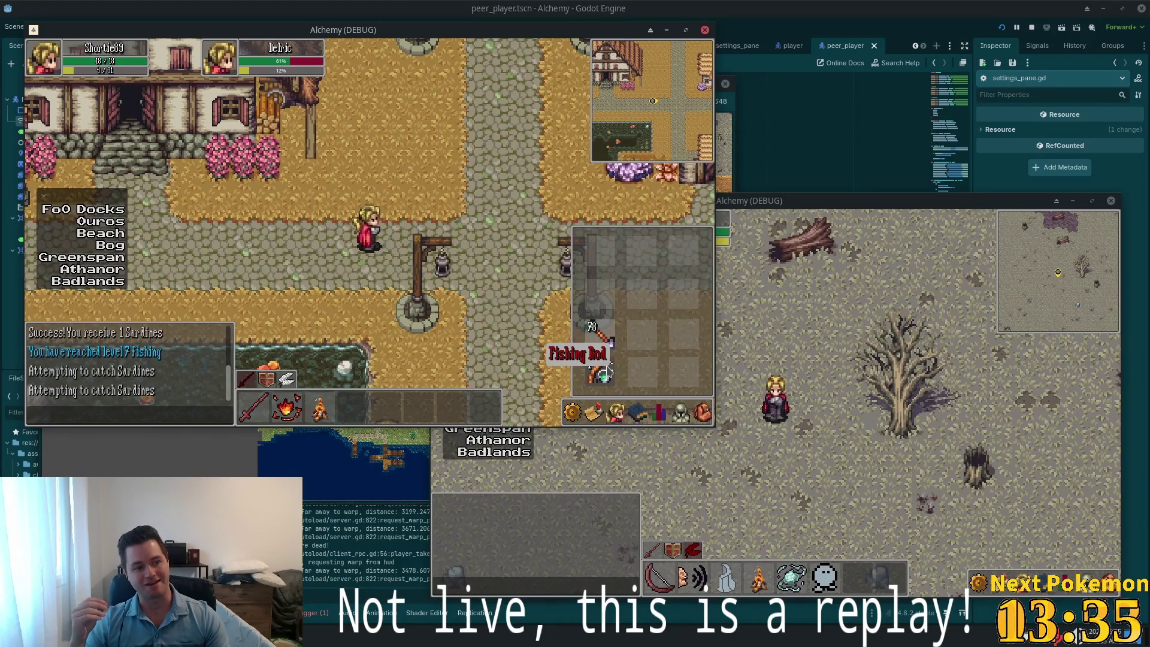
key("Right")
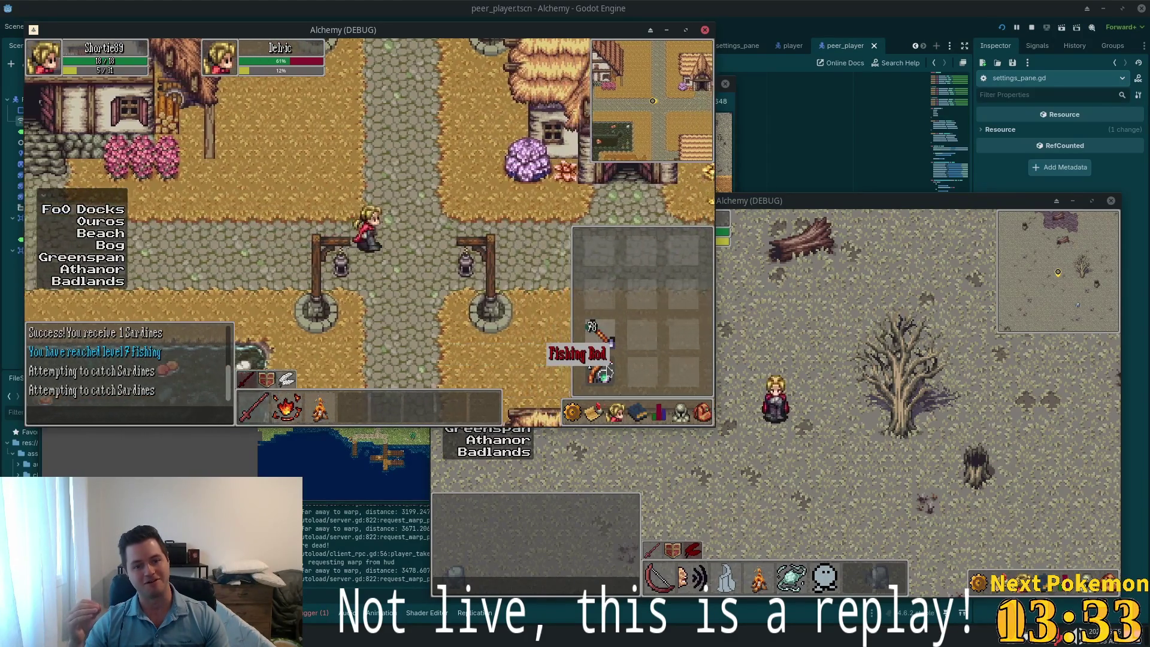
Walk south through the palisade gate into Fields of Ouros and out onto the wooden dock
key("Down")
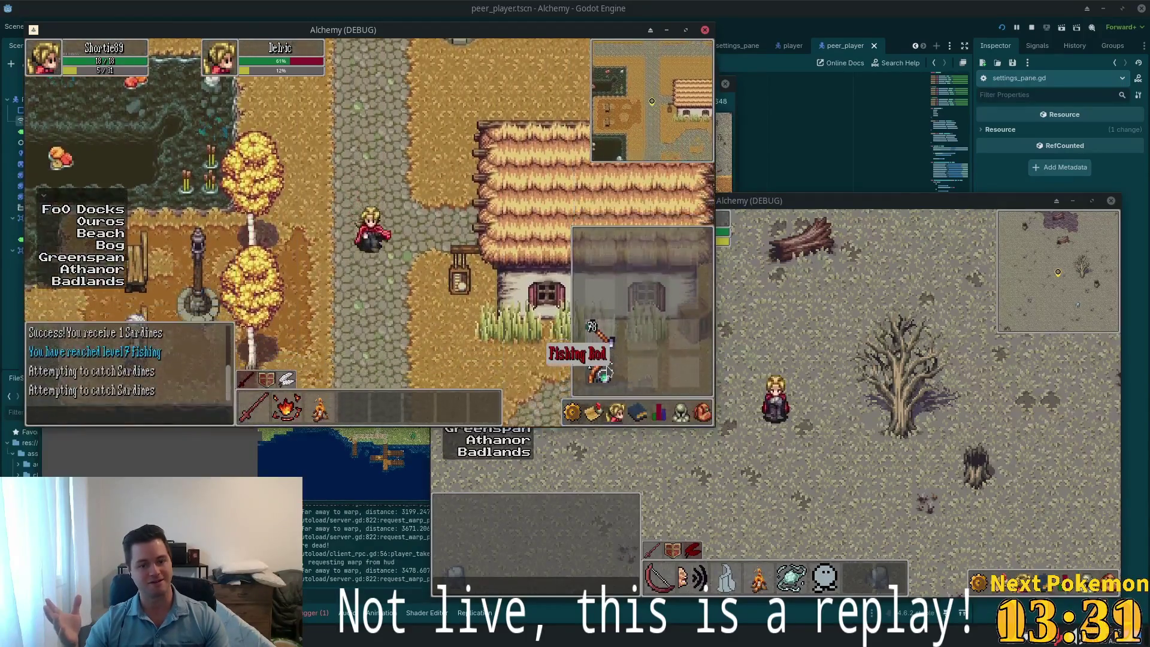
key("Down")
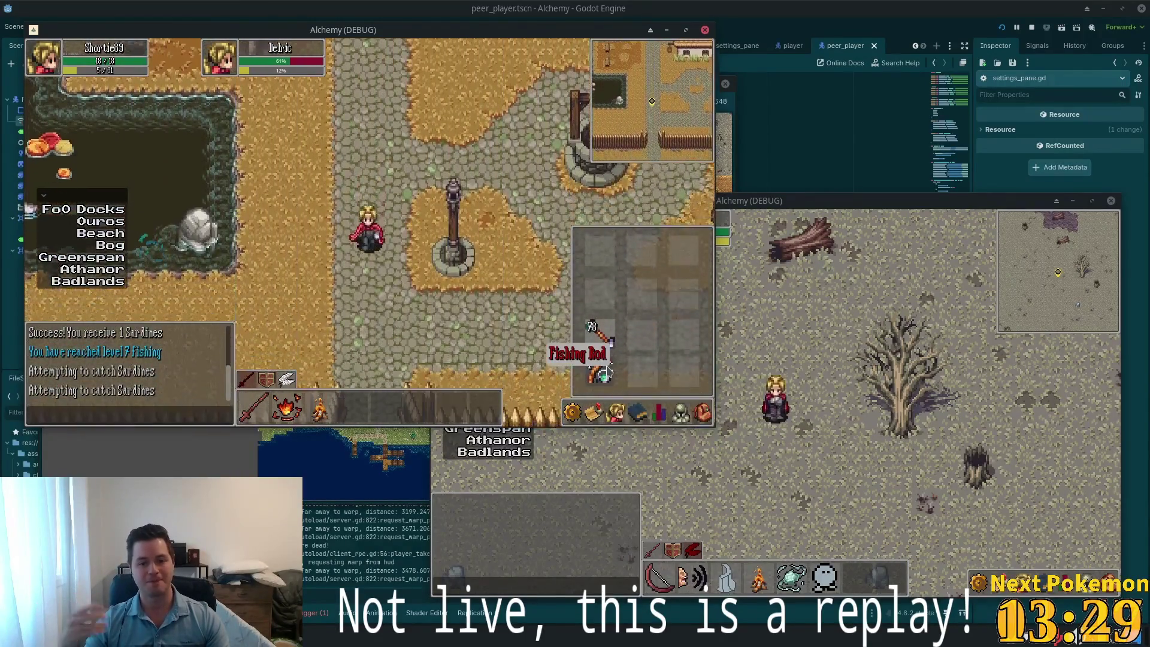
key("Down")
key("Down")
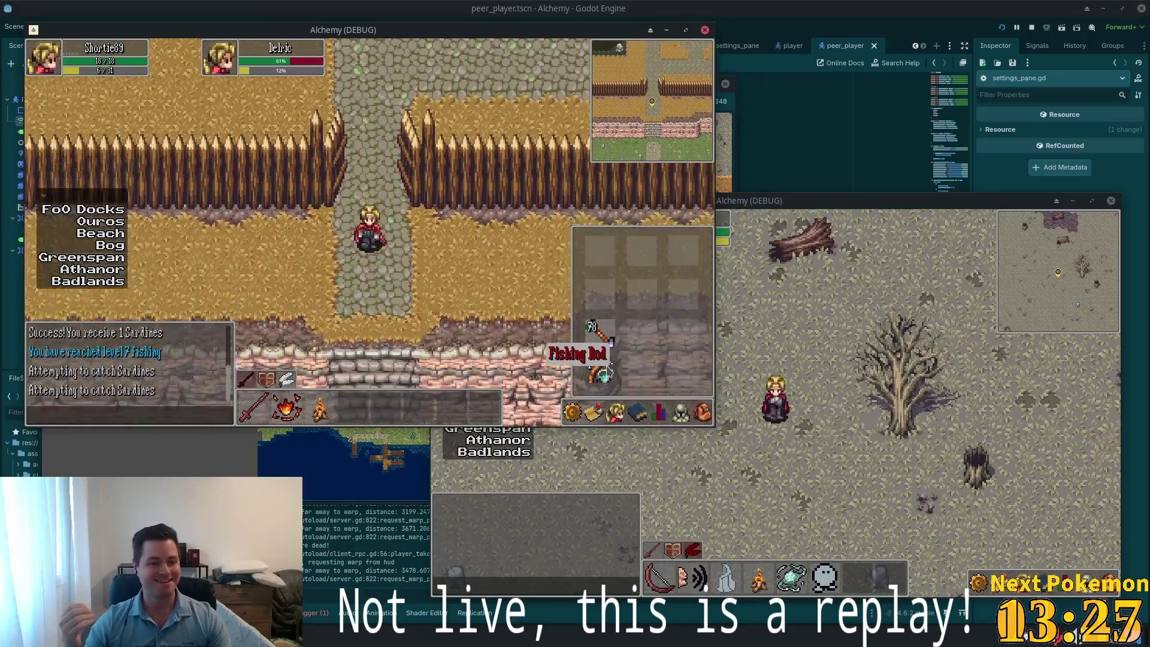
key("Down")
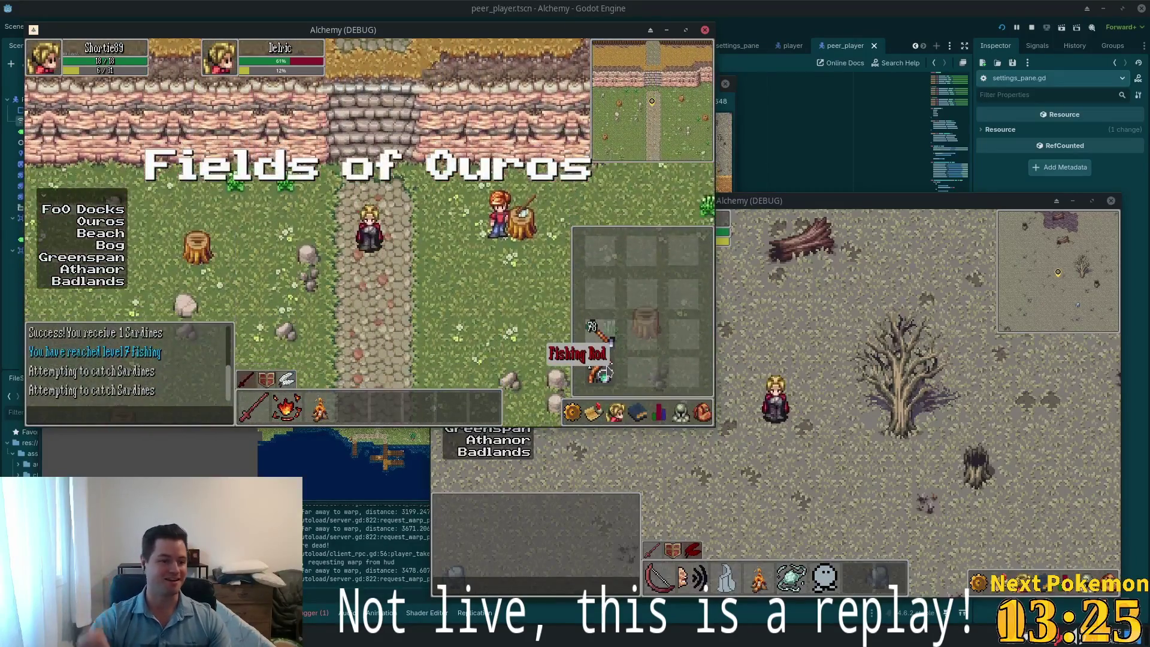
key("Down")
key("i")
key("Left")
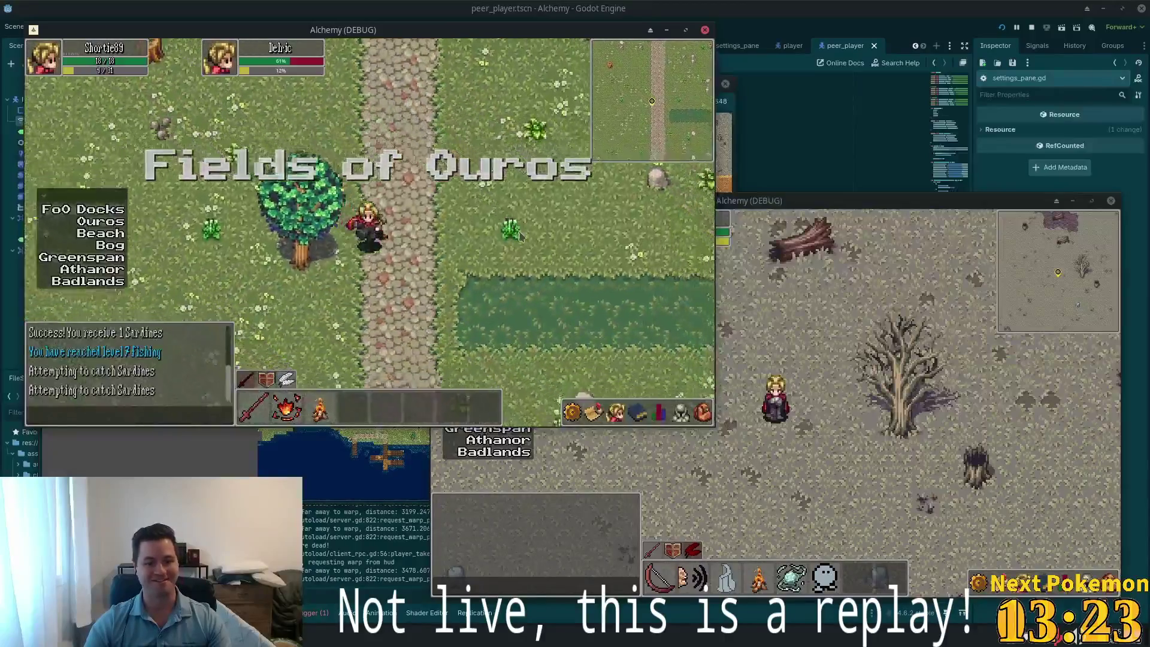
key("Down")
key("Left")
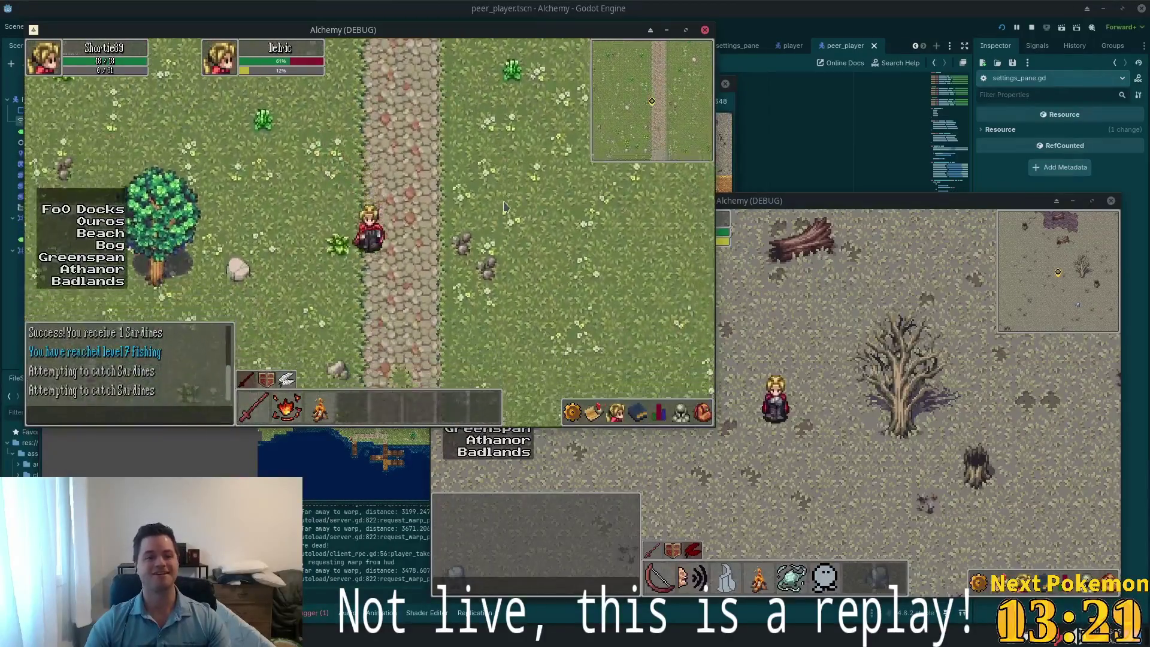
key("Down")
key("Down")
key("Right")
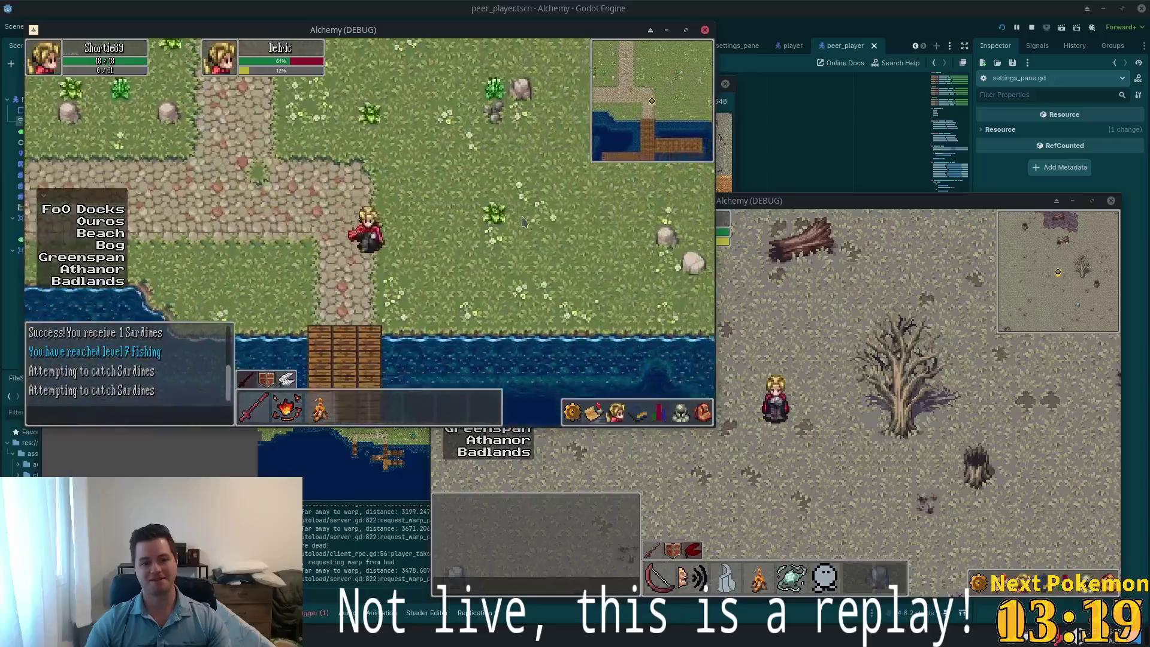
key("Down")
key("Right")
key("Down")
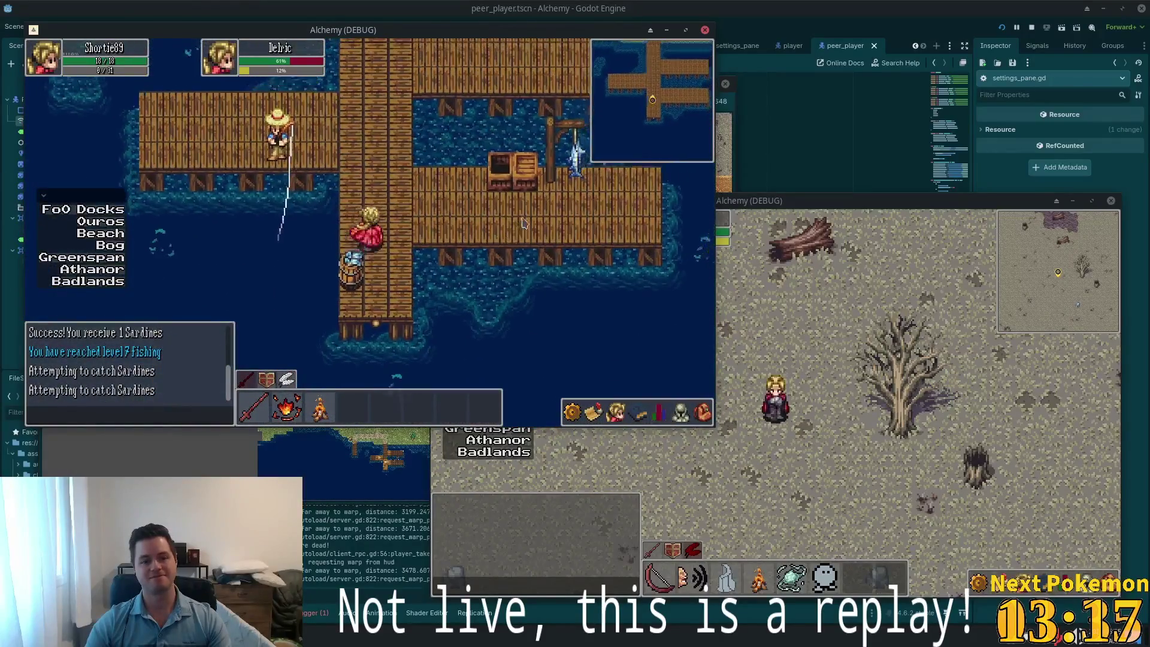
Walk back off the dock along the shore and north through the fence gap into Ouros
key("Up")
key("Up")
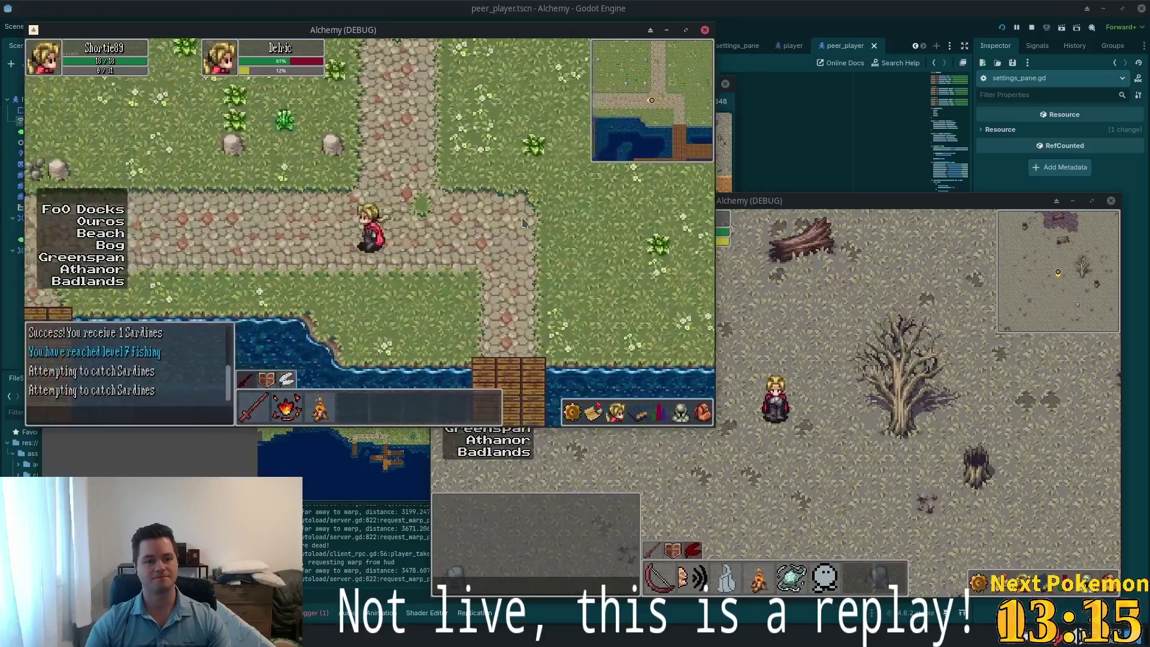
key("Left")
key("Right")
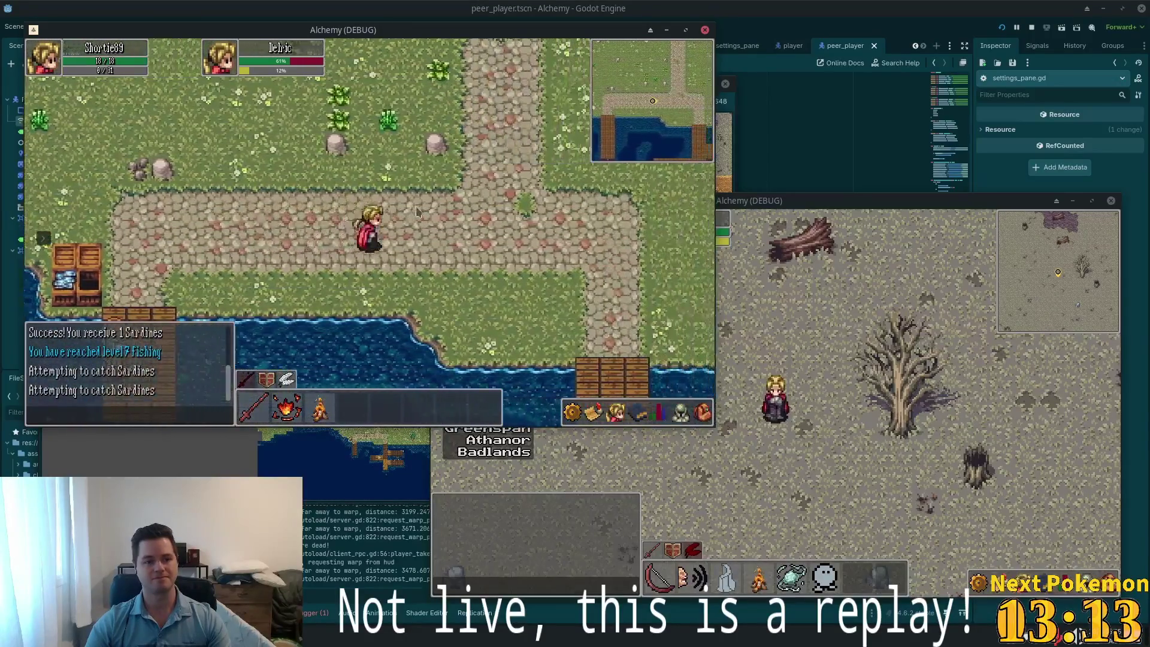
key("Right")
key("Up")
key("Up")
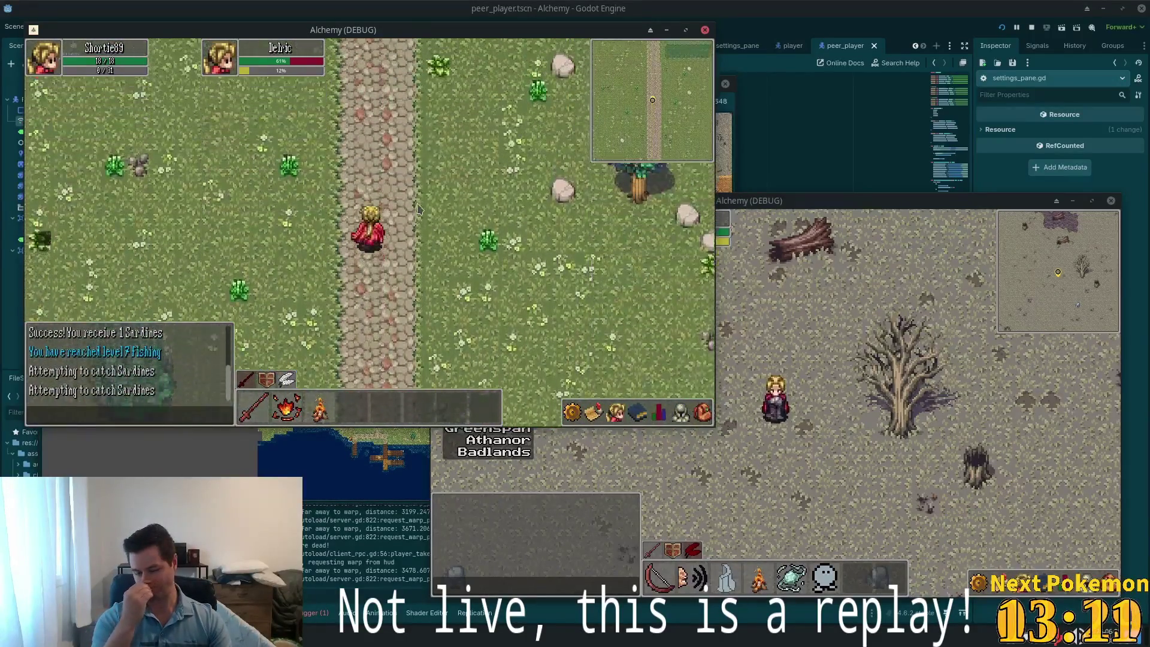
key("Up")
key("Up")
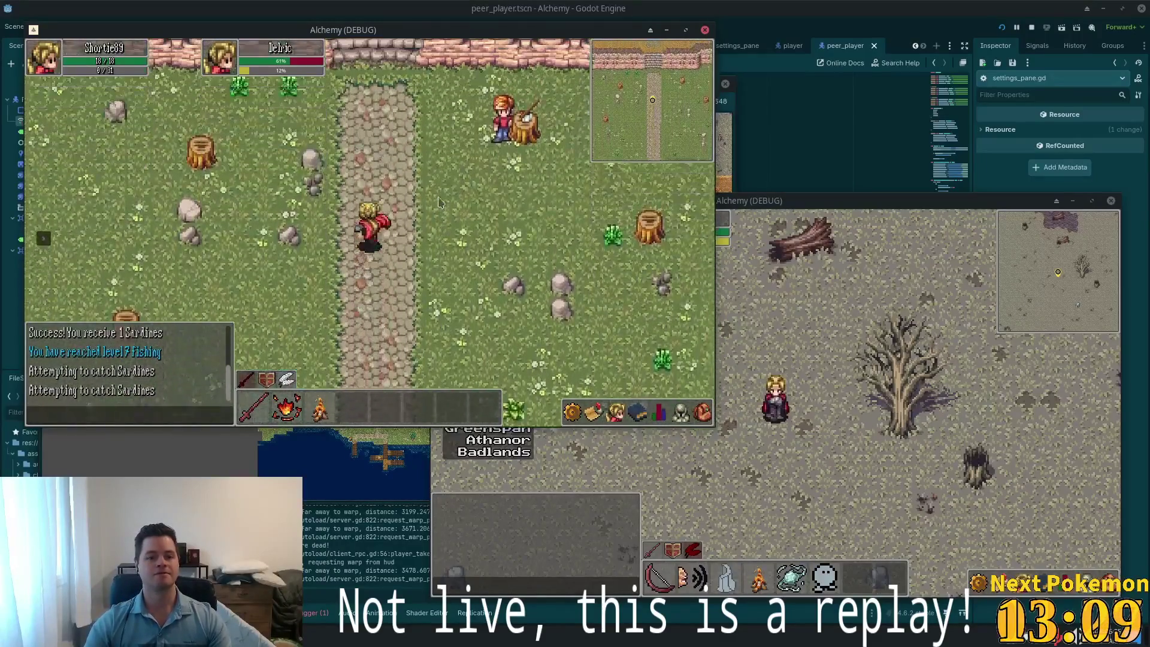
key("Up")
key("Up")
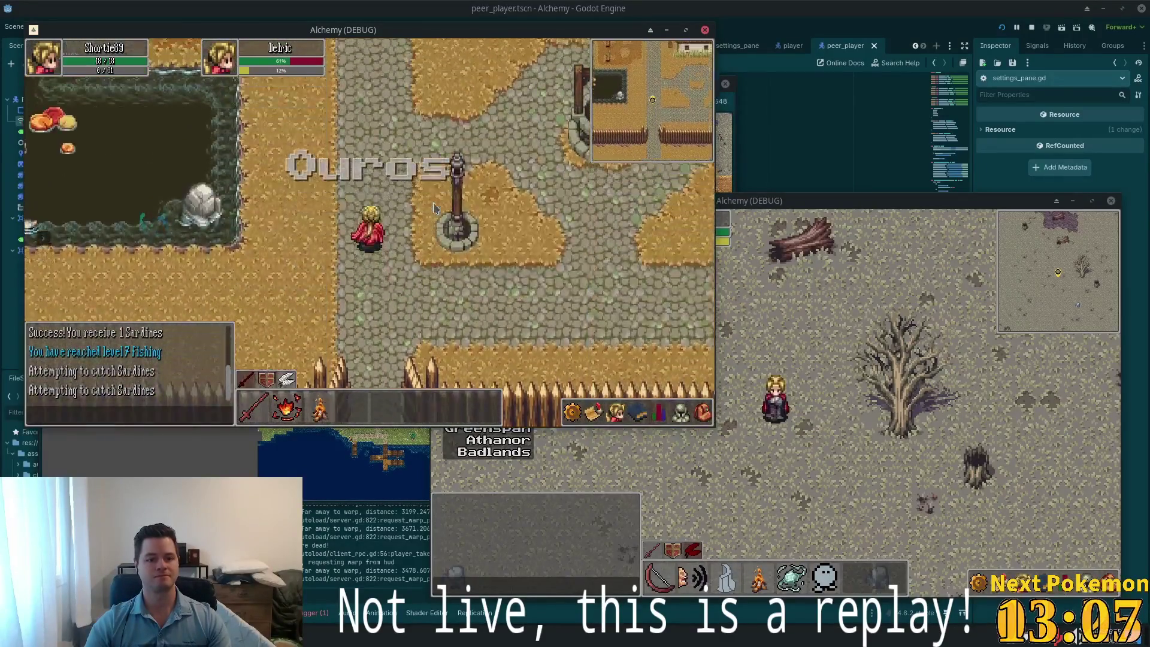
key("Up")
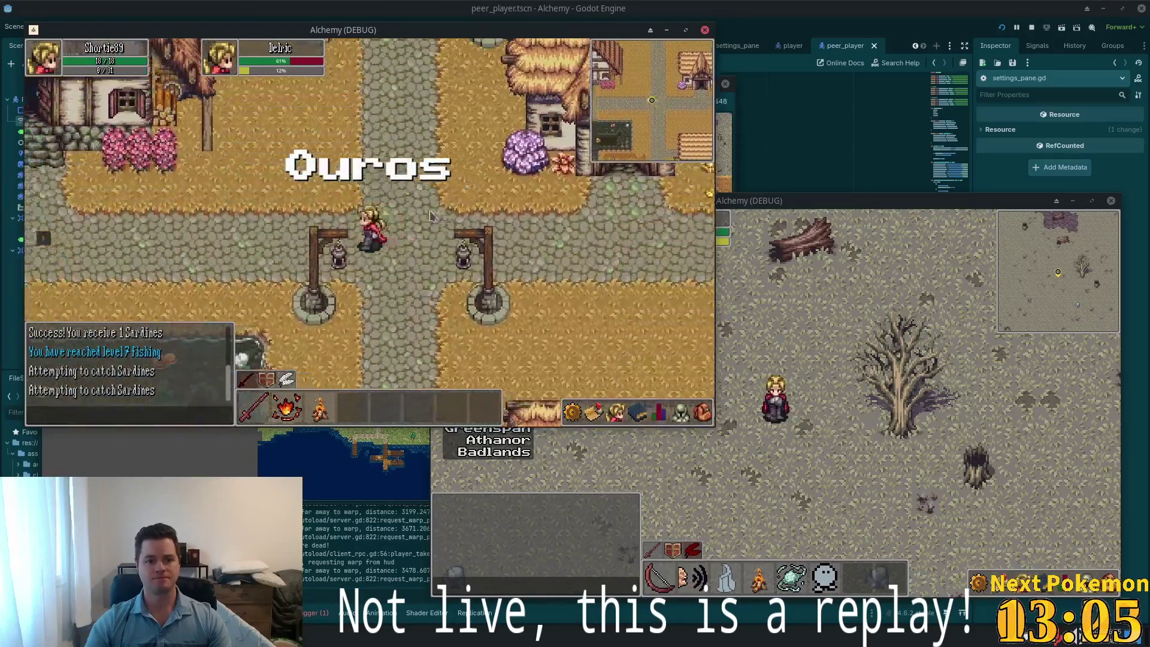
Cross the stone bridge, return east to the lamppost crossroads, and bring up the Mousepad notes
key("Up")
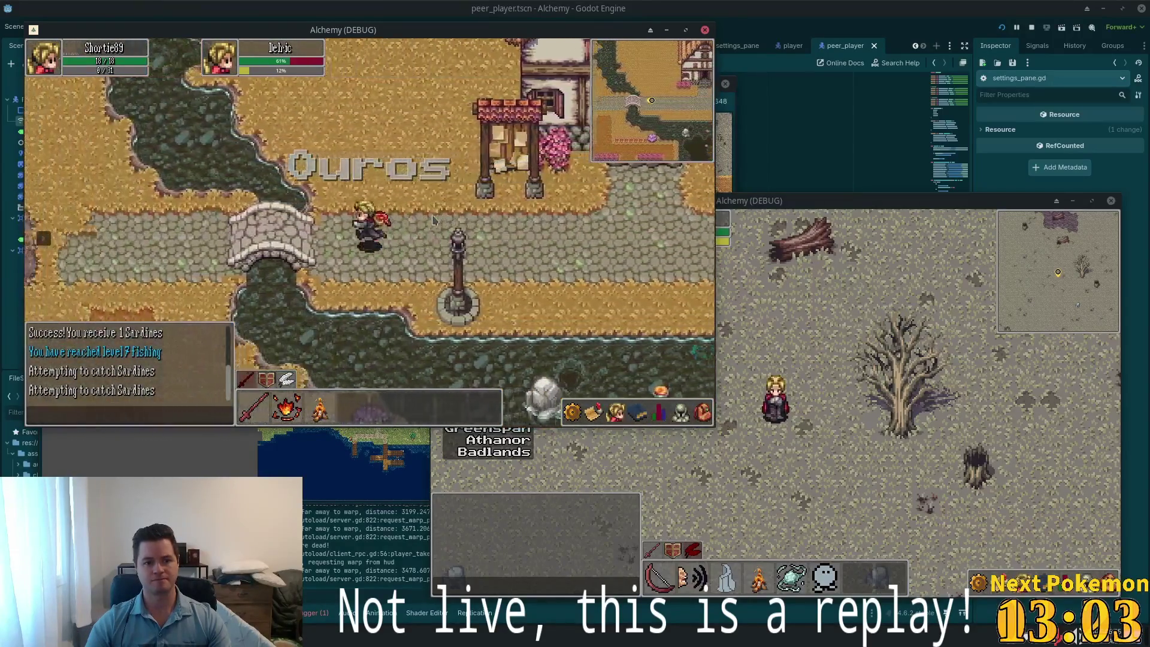
key("Left")
key("Up")
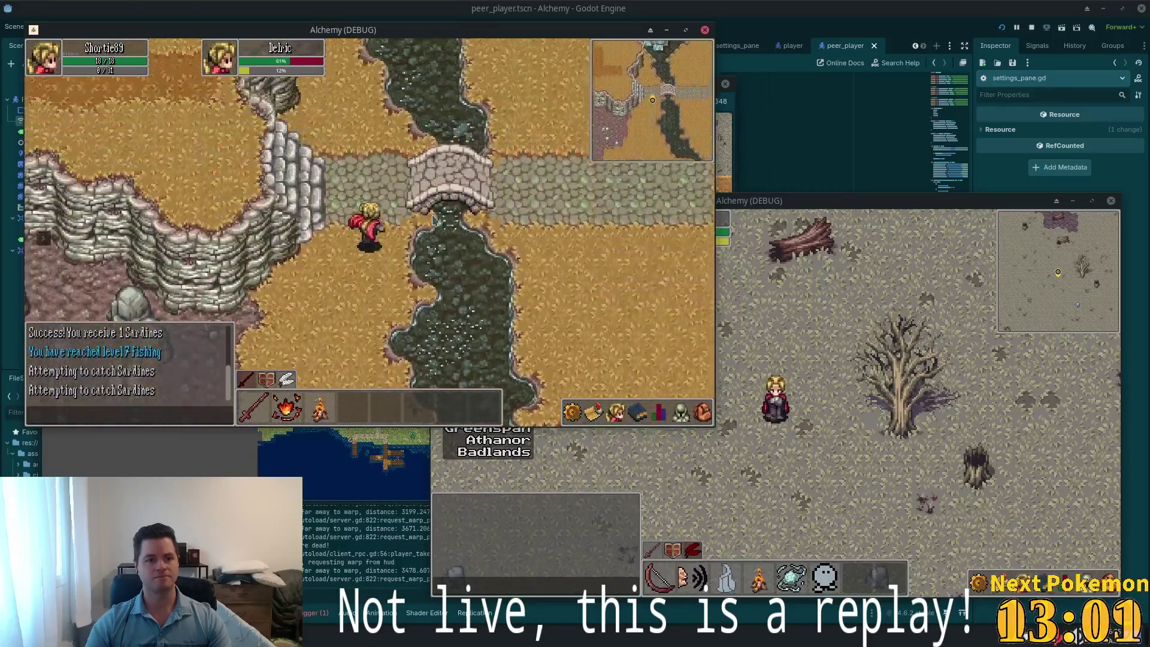
key("Up")
key("Left")
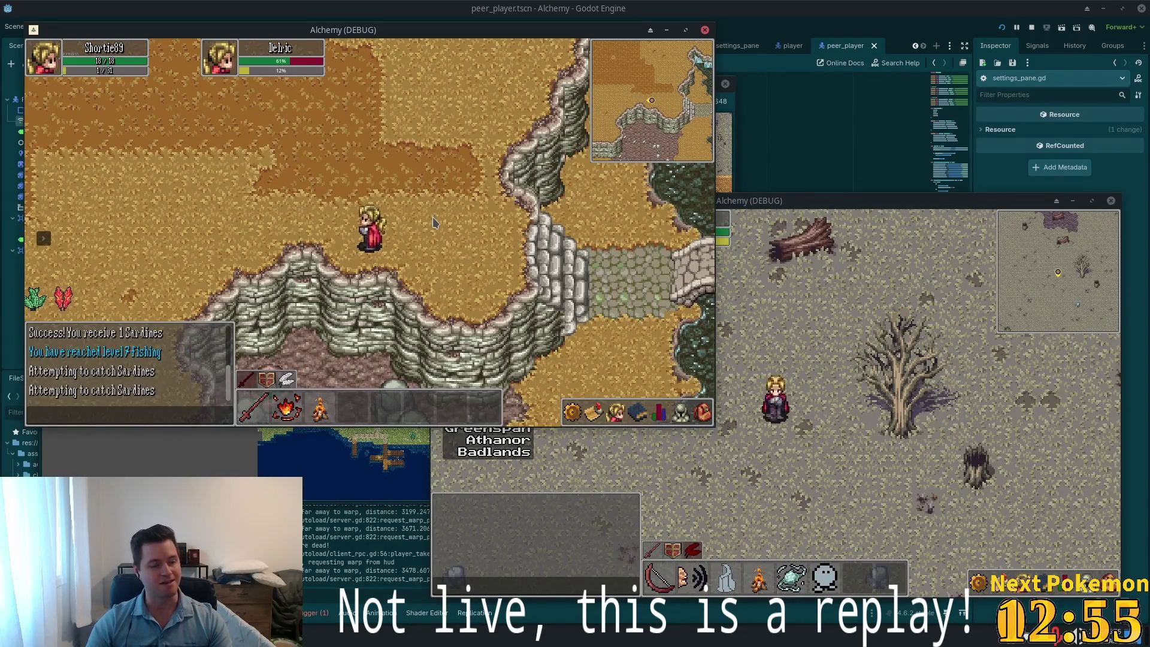
key("Right")
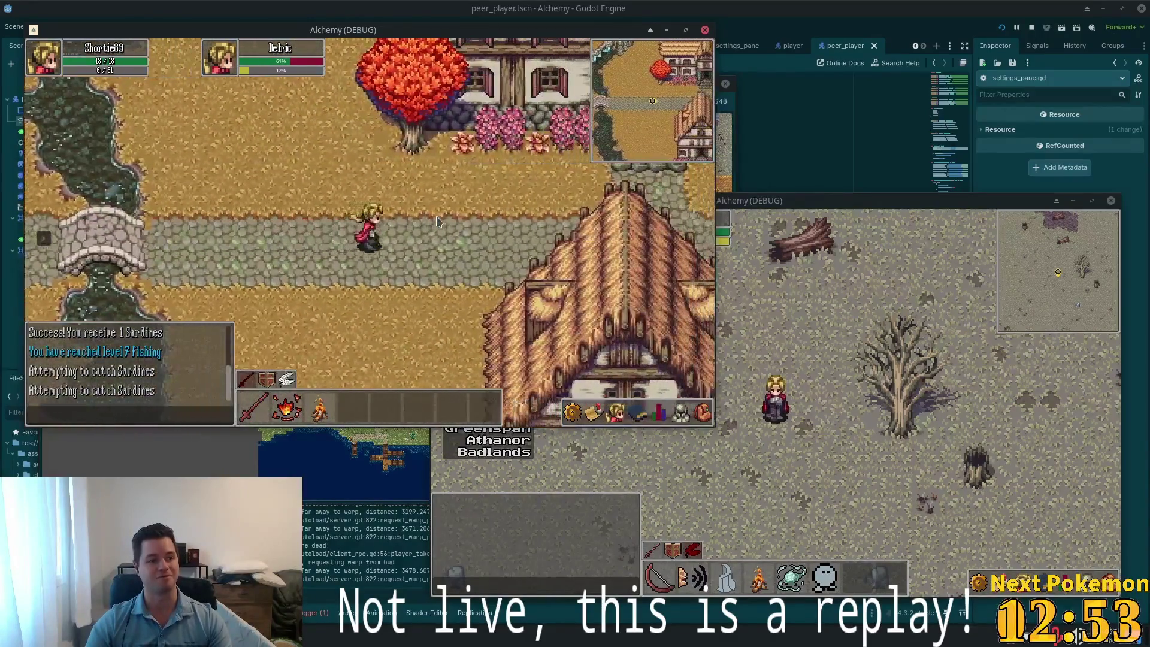
key("Right")
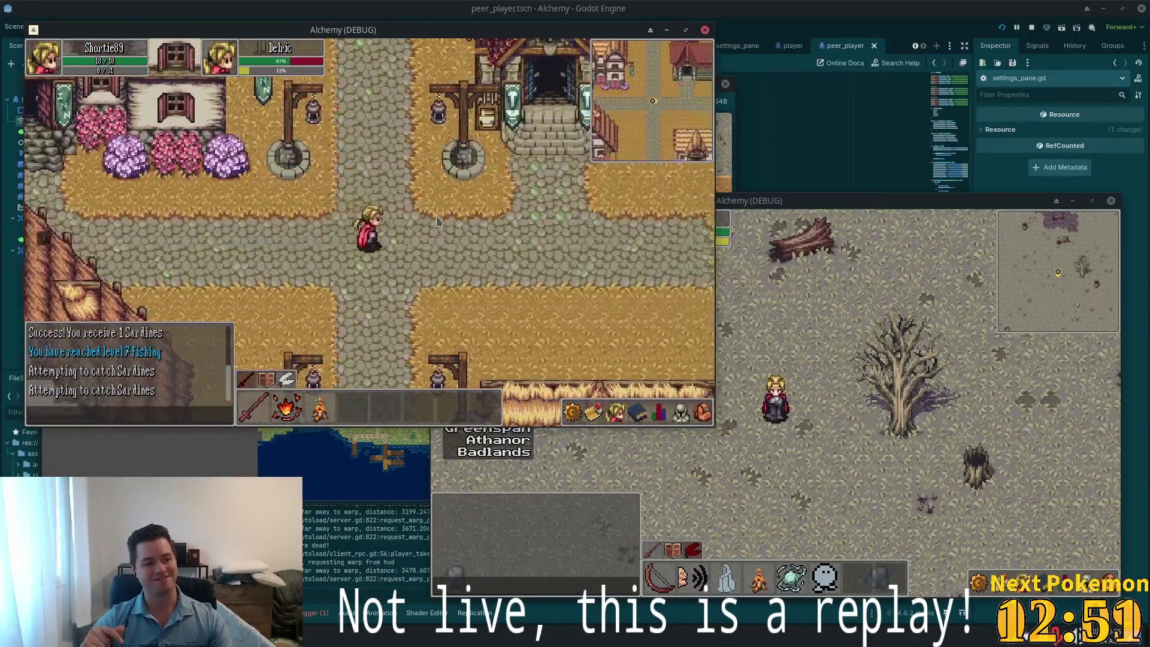
key("Right")
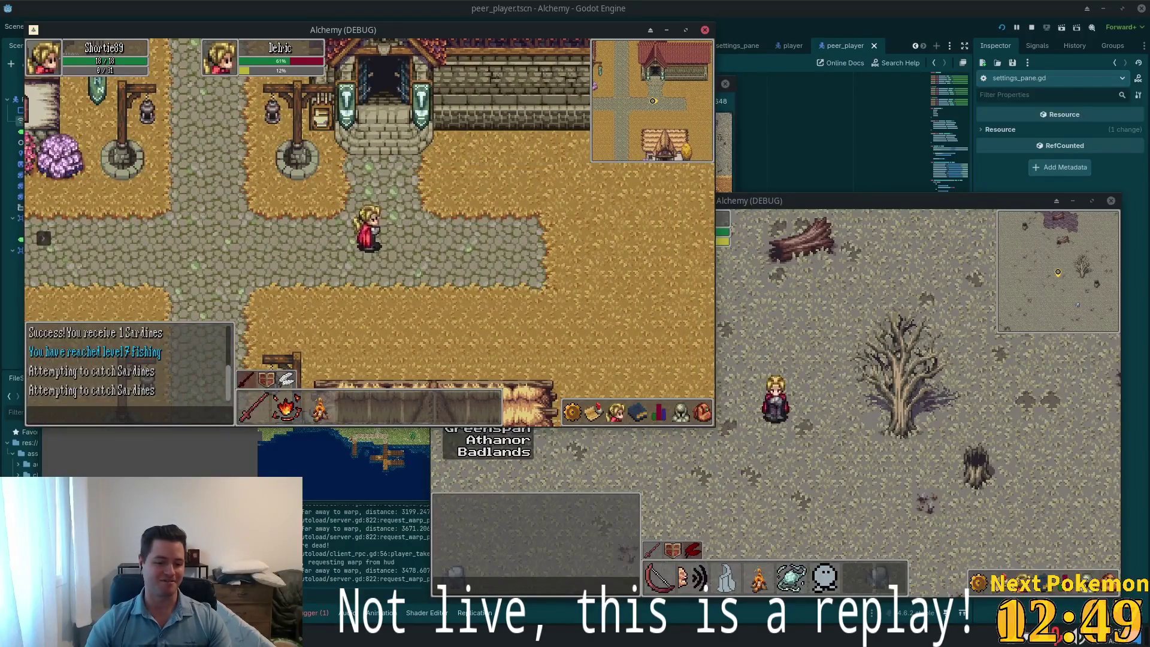
key("alt+Tab")
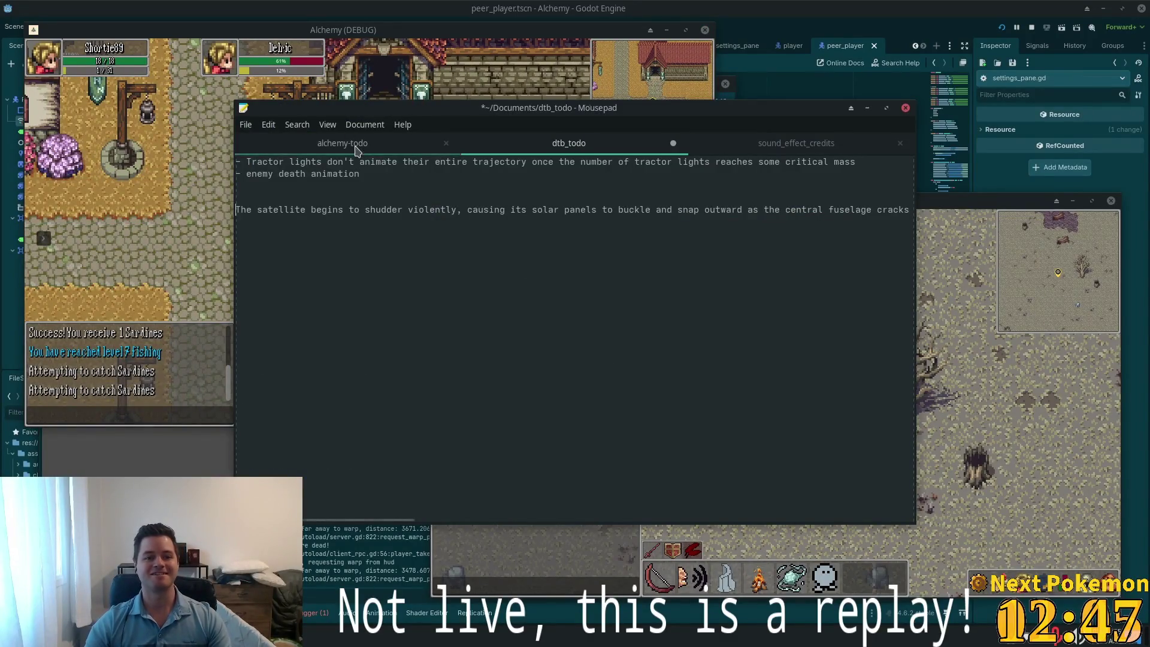
Append 'Consider having sizes for fish and making a leaderboard' to the alchemy-todo list
left_click(350, 143)
scroll(490, 441, "down", 1)
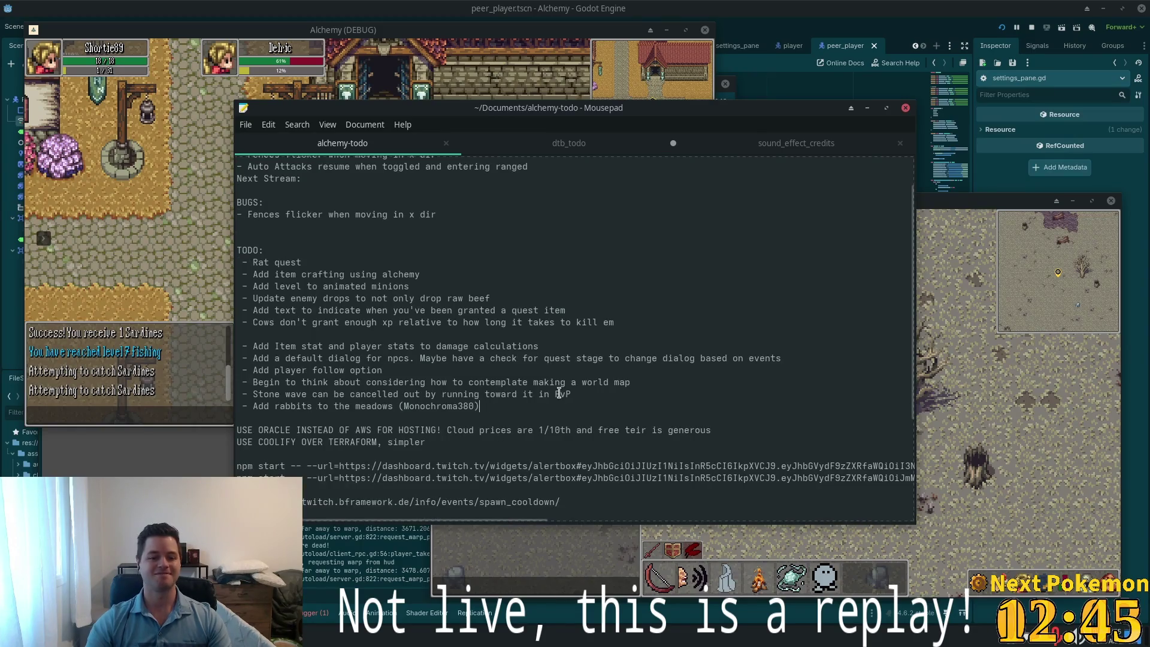
key("Return")
type("- Consider ha")
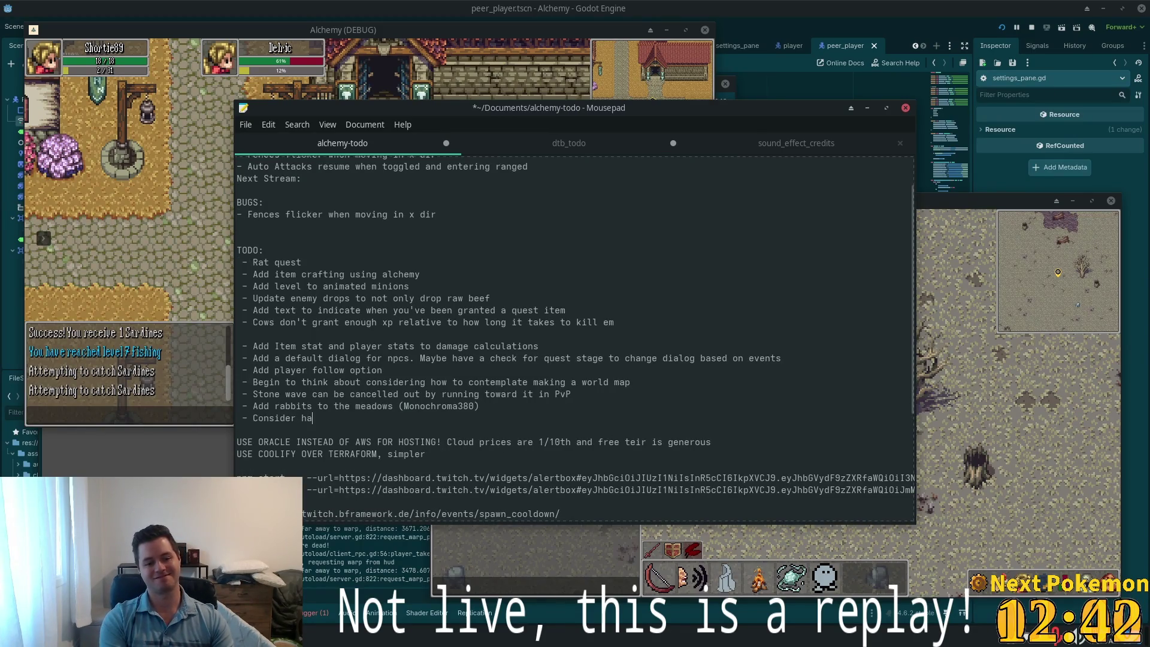
type("ving size")
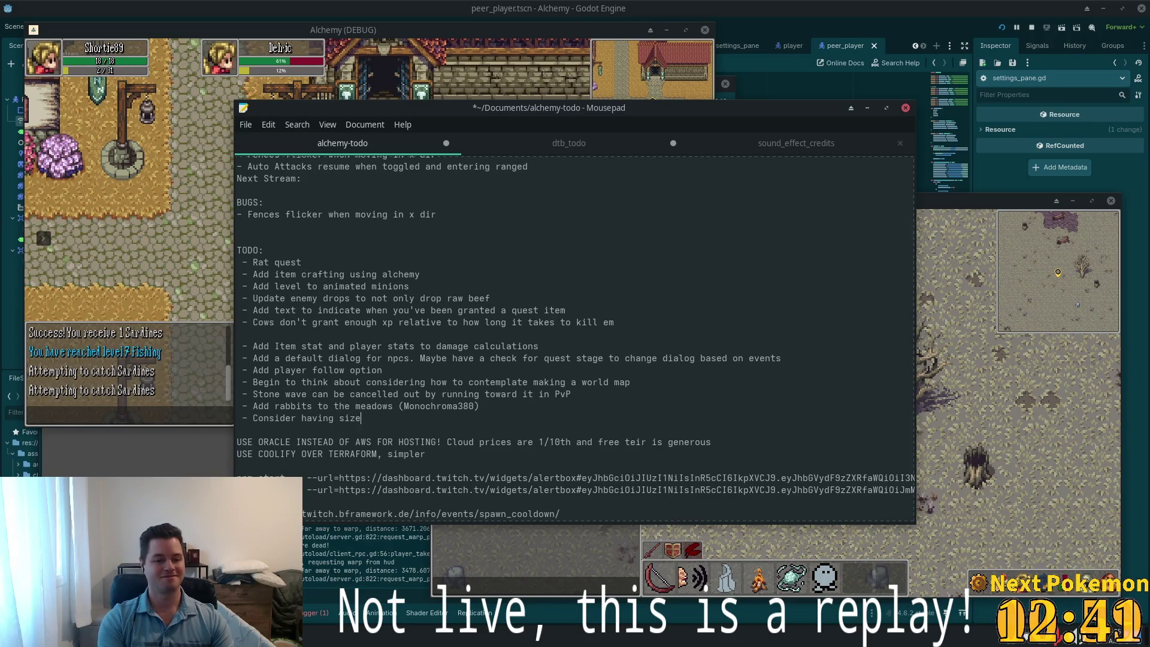
key("BackSpace")
key("BackSpace")
type("s")
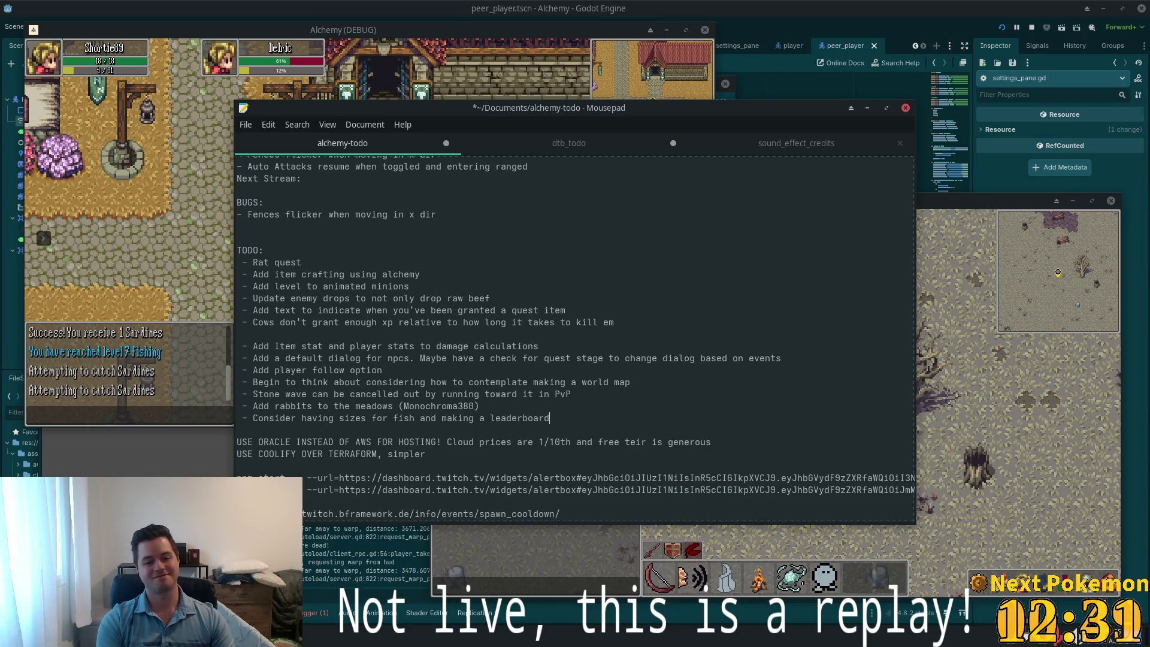
left_click(693, 6)
type("ds")
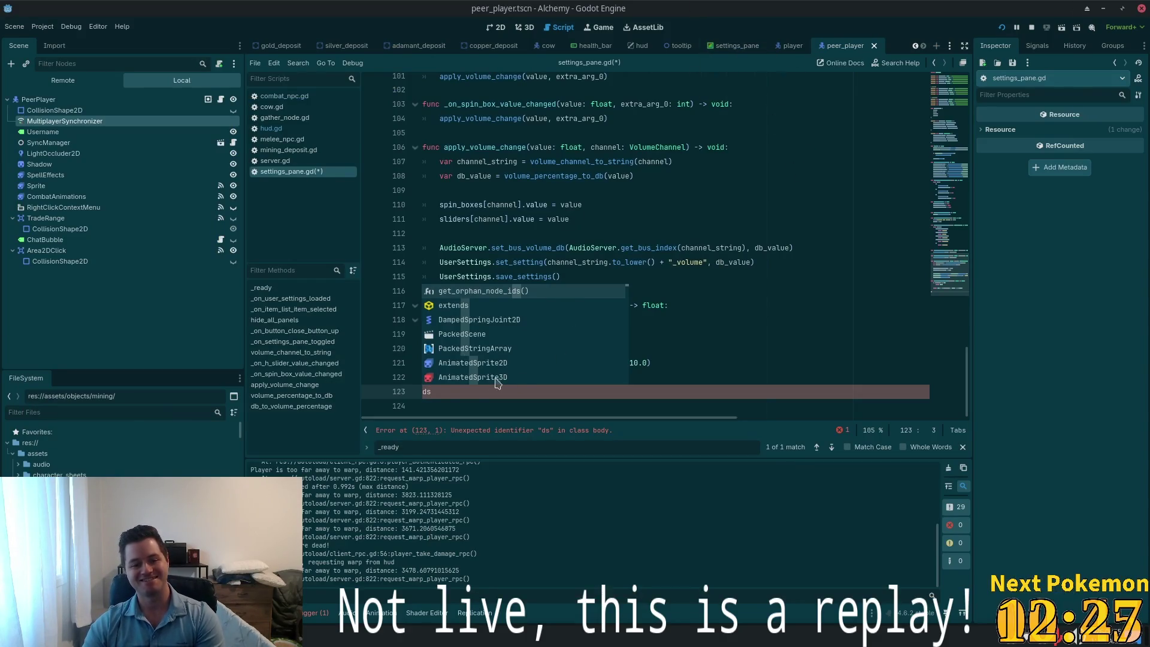
Remove the stray trailing lines at the end of settings_pane.gd and save it
left_click(519, 391)
key("BackSpace")
key("BackSpace")
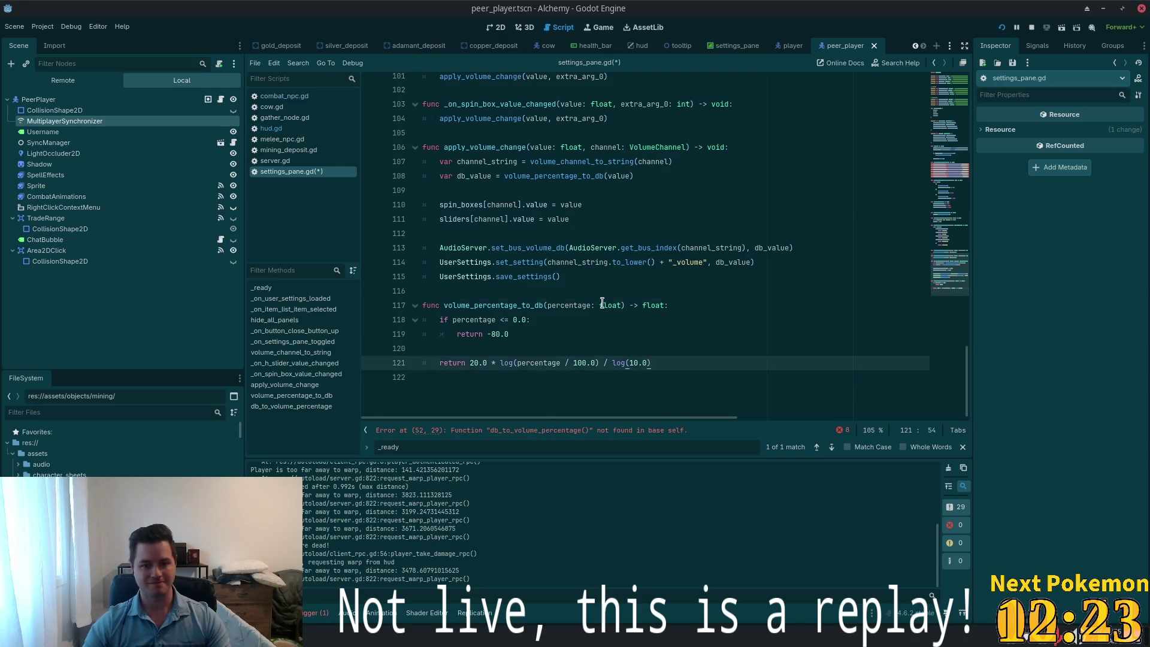
key("ctrl+s")
key("Down")
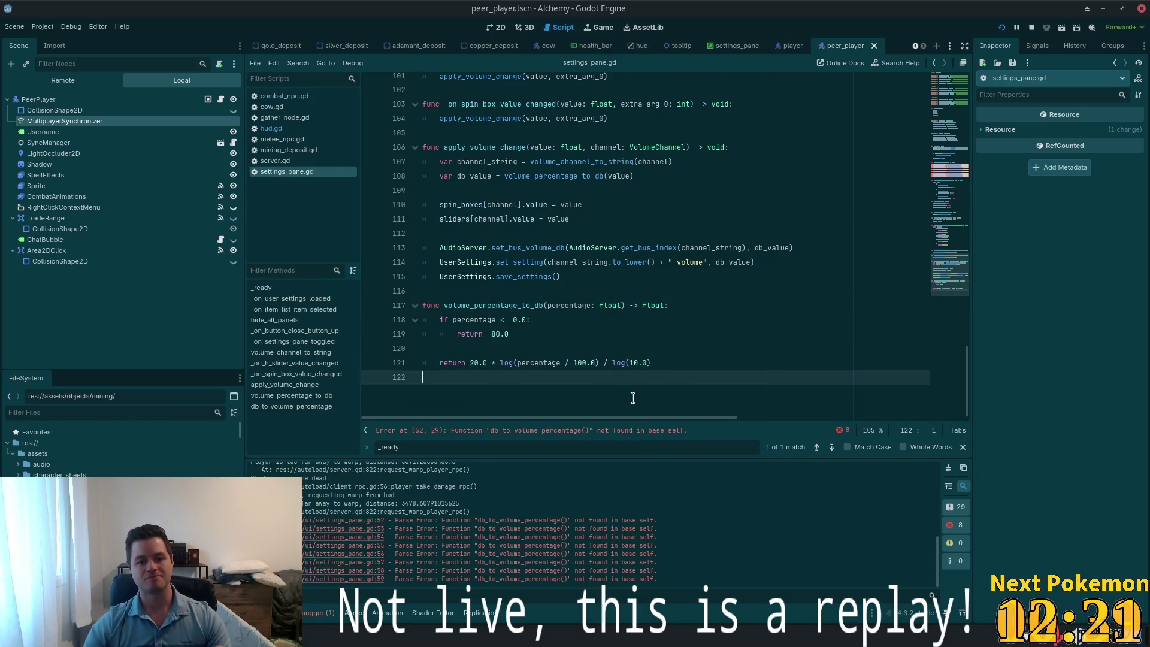
Add the missing db_to_volume_percentage function to fix the line 55 error, then close the editor
scroll(632, 398, "up", 15)
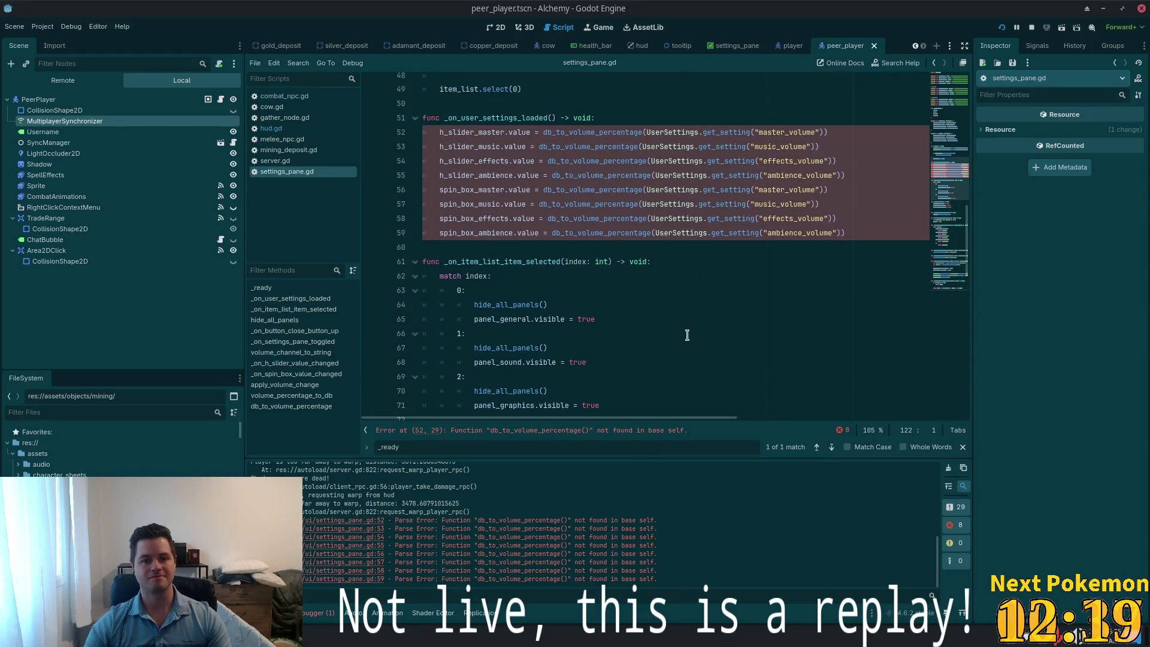
scroll(659, 324, "up", 3)
left_click(579, 306)
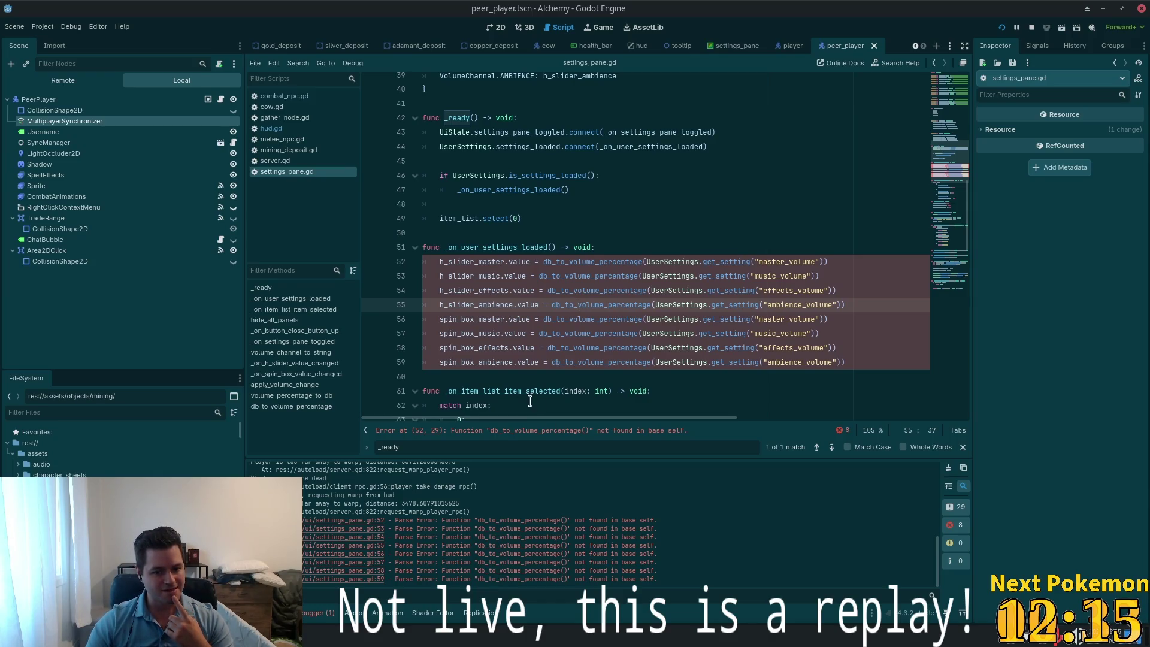
scroll(552, 392, "down", 19)
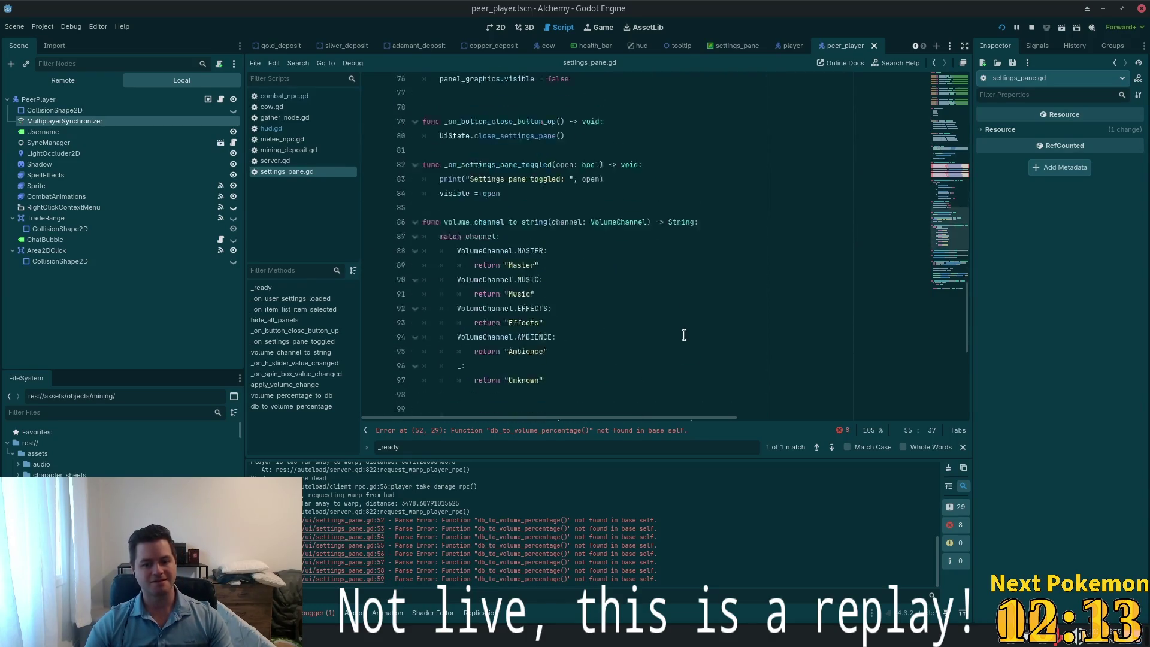
key("ctrl+z")
key("ctrl+z")
key("ctrl+z")
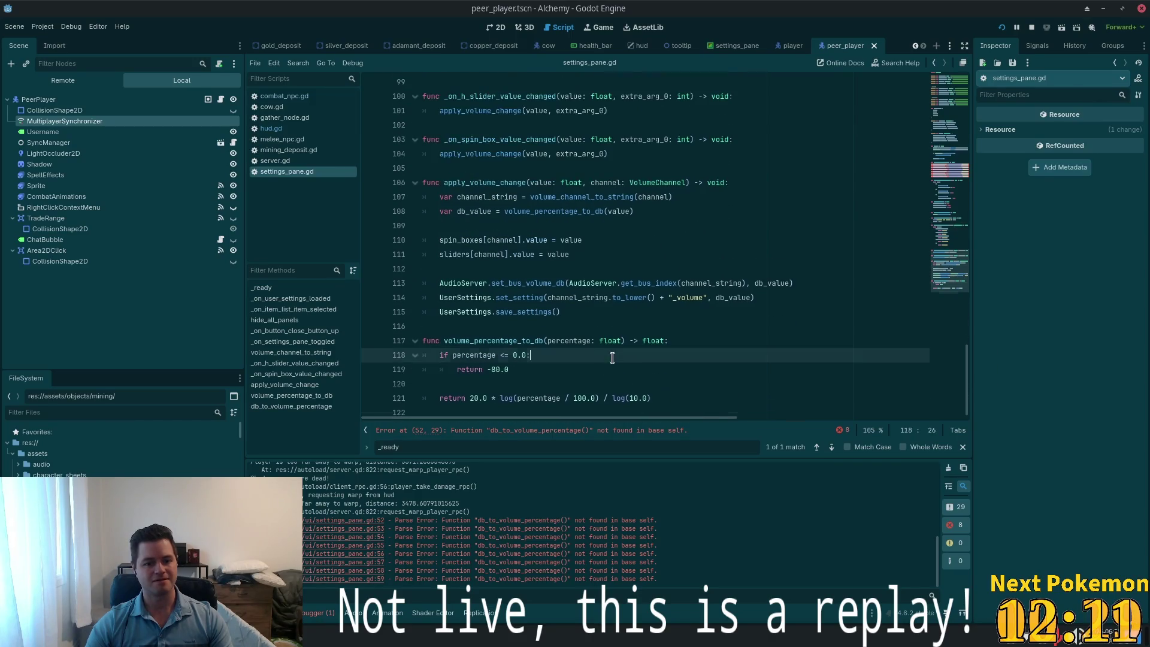
scroll(635, 368, "down", 2)
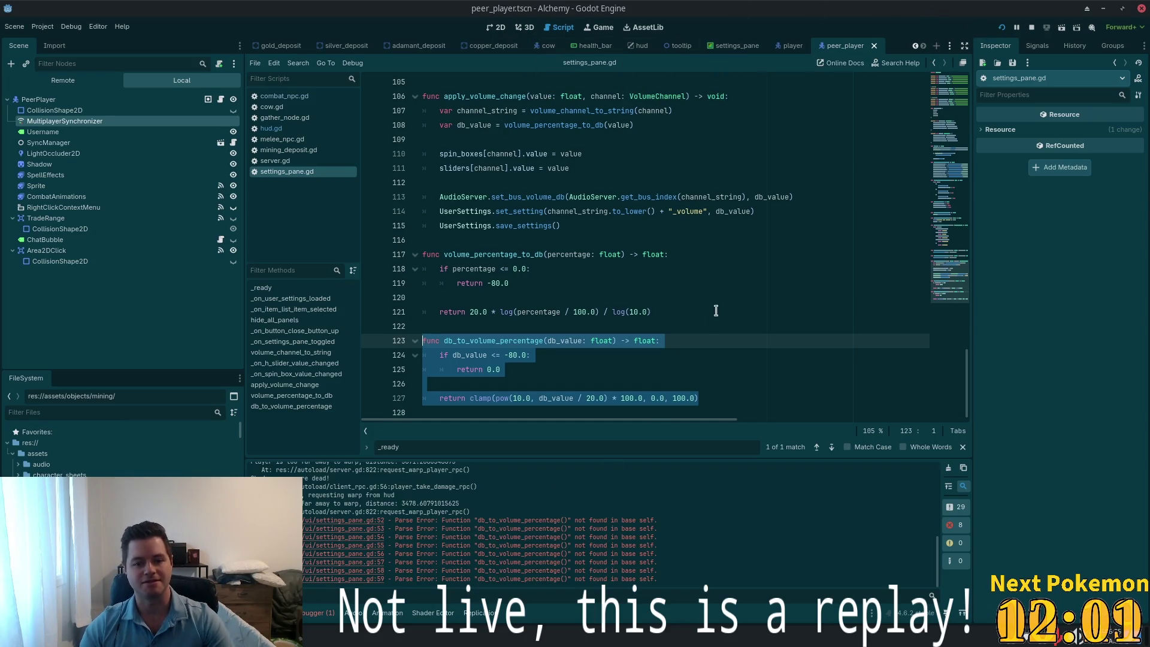
scroll(689, 390, "right", 3)
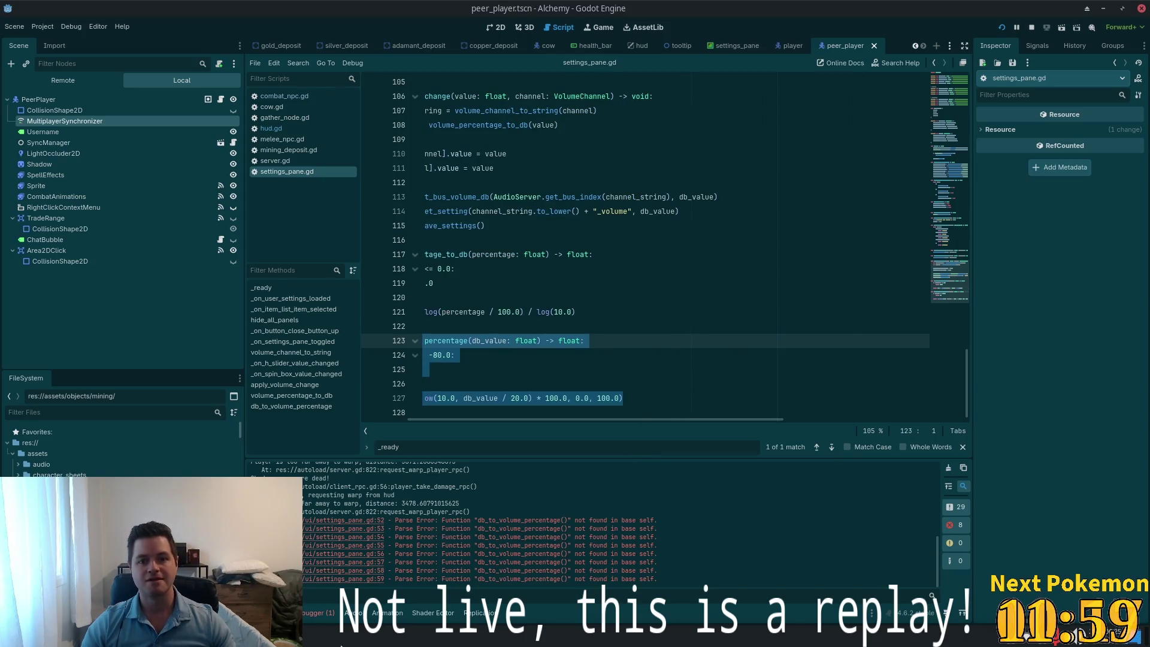
left_click(1141, 9)
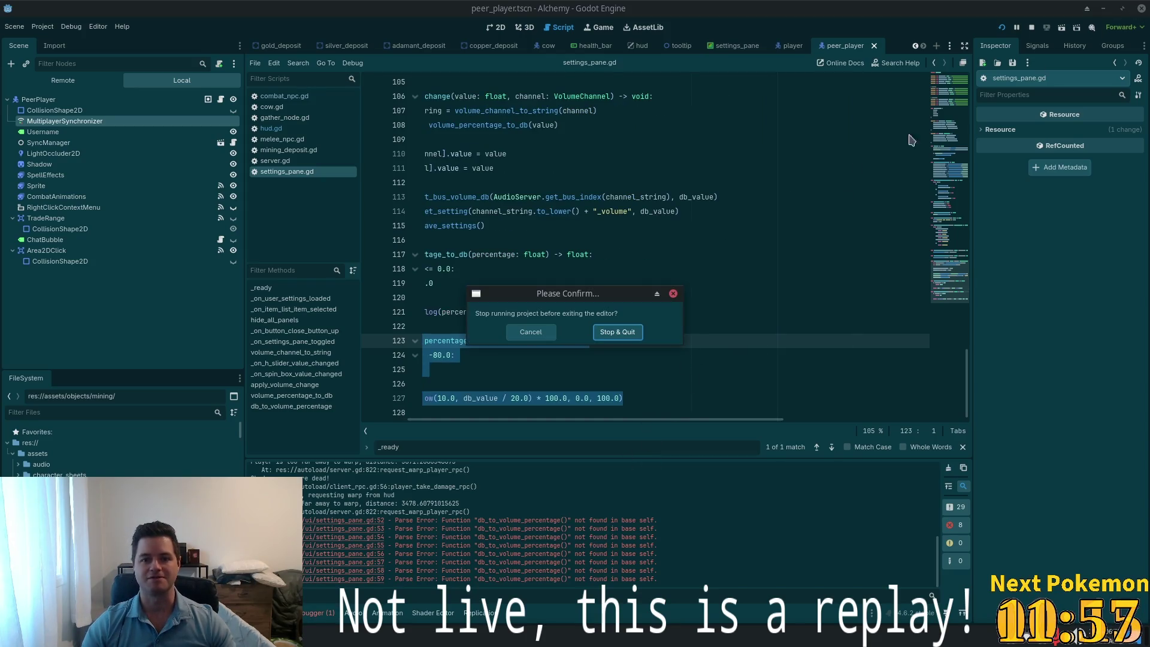
Stop and quit the Alchemy project, then run DoT The Bots with F5
left_click(625, 328)
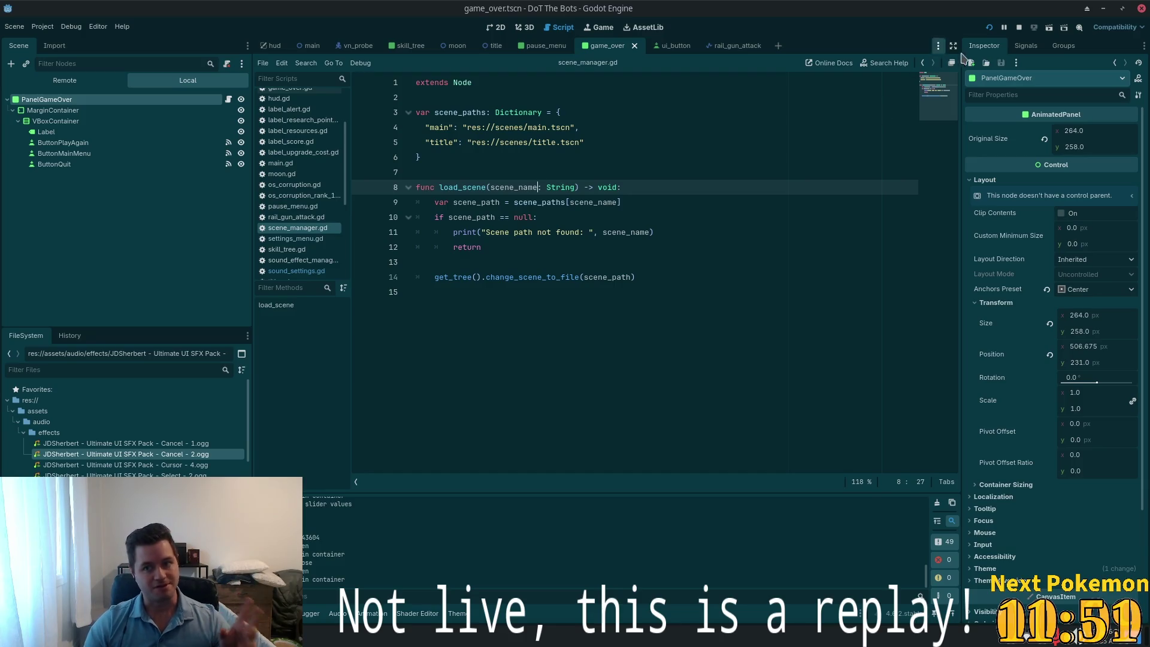
key("F5")
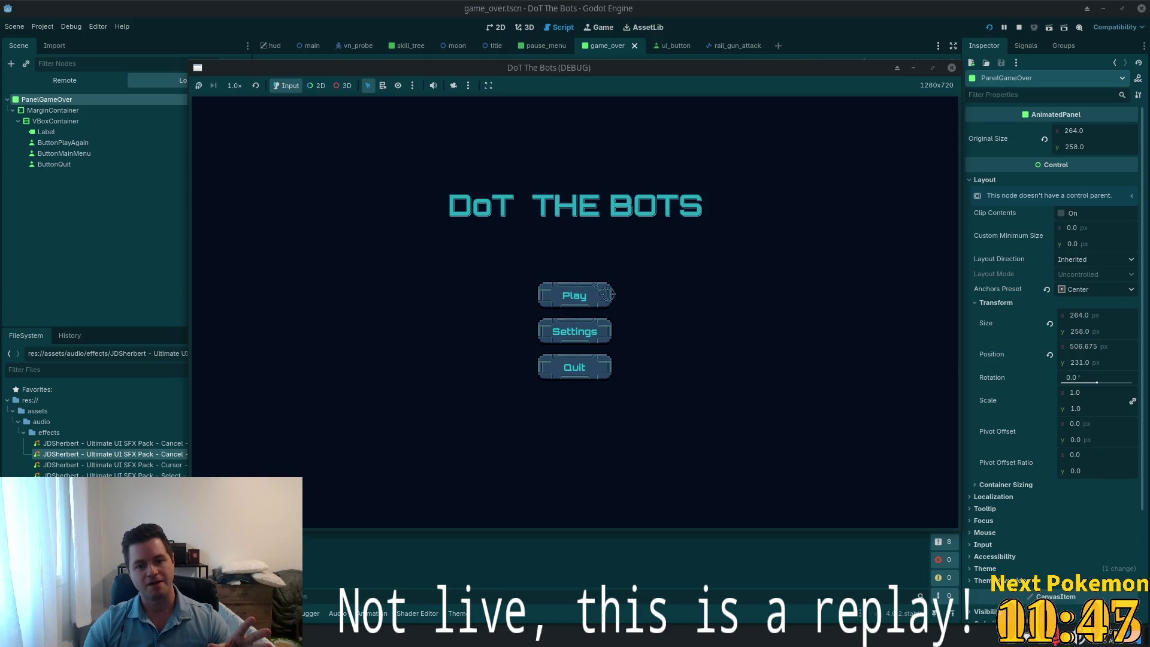
In the game's Settings, set Master volume to 32 and UI volume to 28, then start playing
left_click(608, 333)
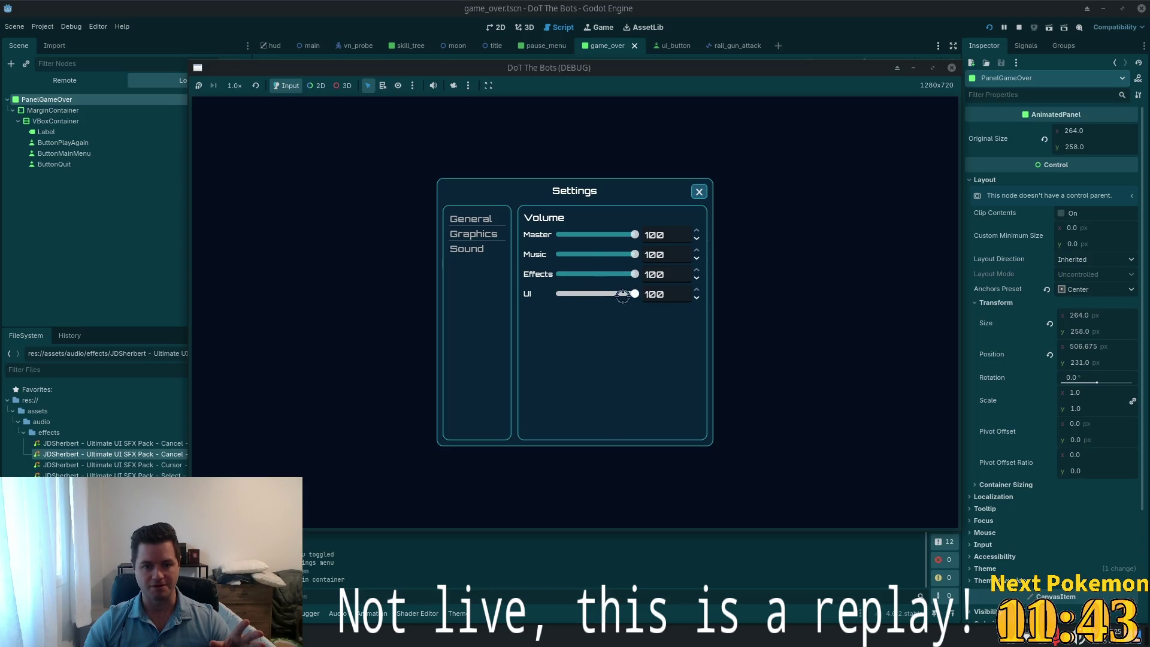
left_click_drag(623, 296, 590, 295)
mouse_move(632, 235)
left_mouse_down()
mouse_move(571, 235)
mouse_move(584, 235)
left_mouse_up()
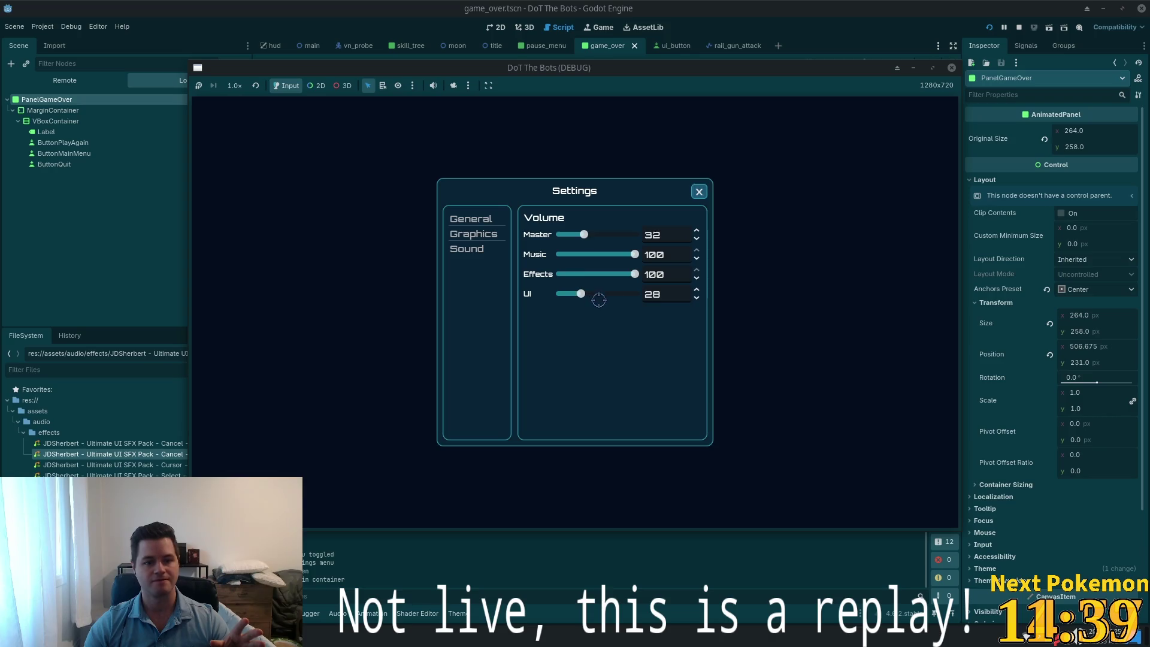
left_click_drag(598, 300, 665, 292)
left_click(699, 191)
key("Return")
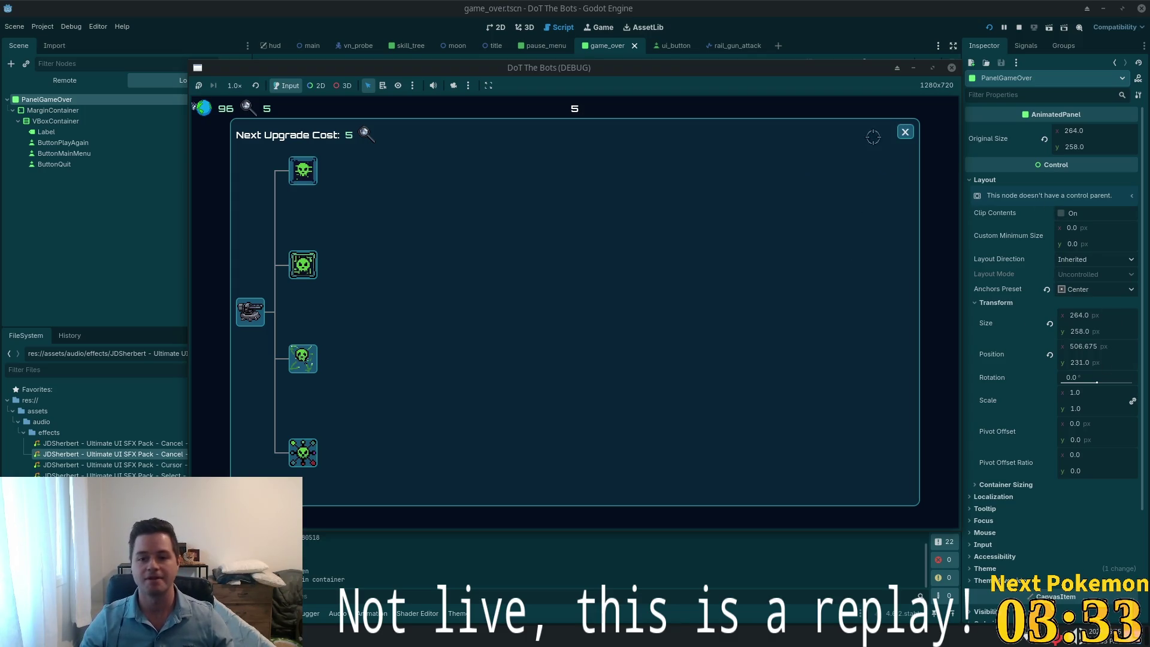
Close the skill-tree upgrade panel to return to battle
left_click(905, 132)
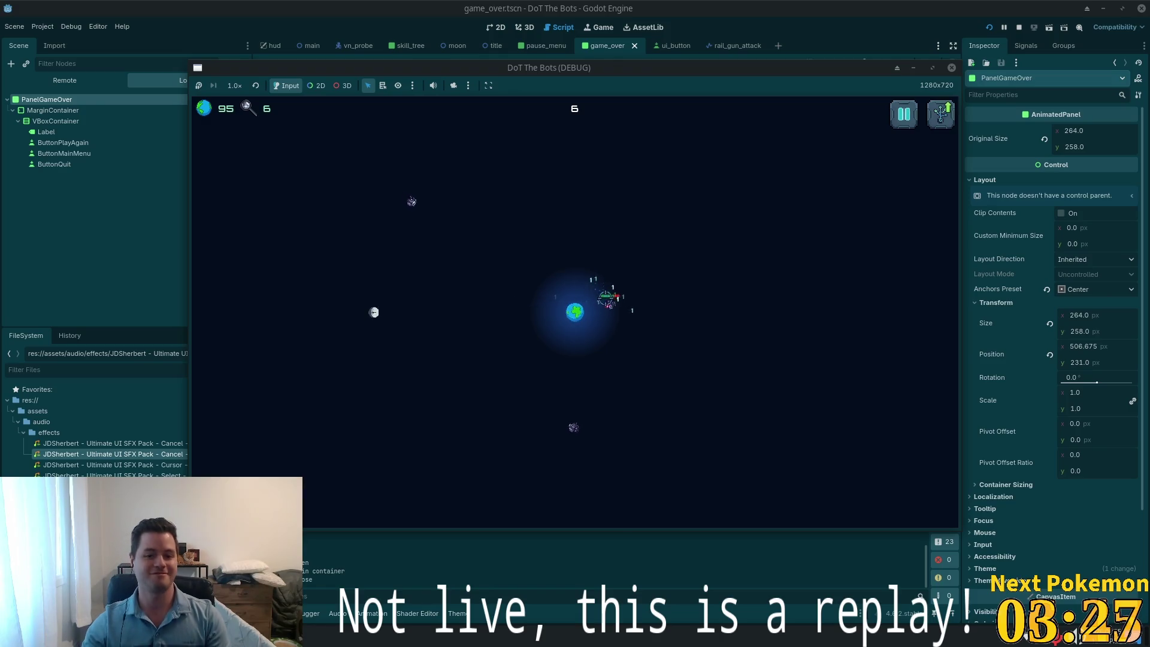
Pause with Esc, open and close Settings, then toggle the skill tree with Tab
key("Escape")
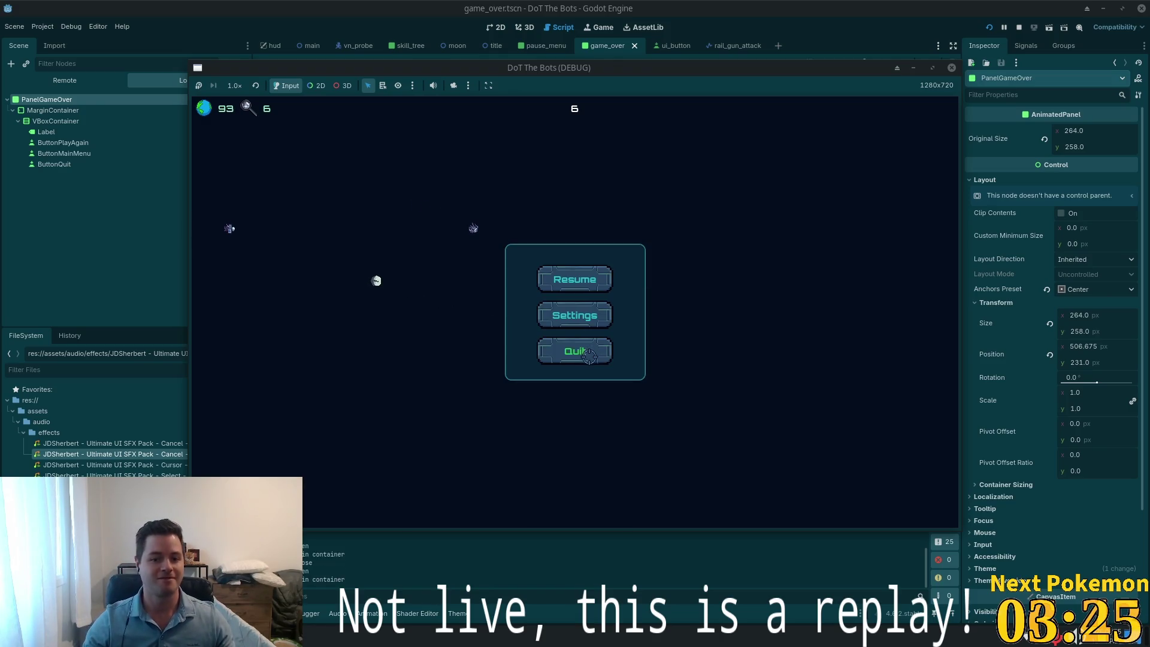
left_click(590, 315)
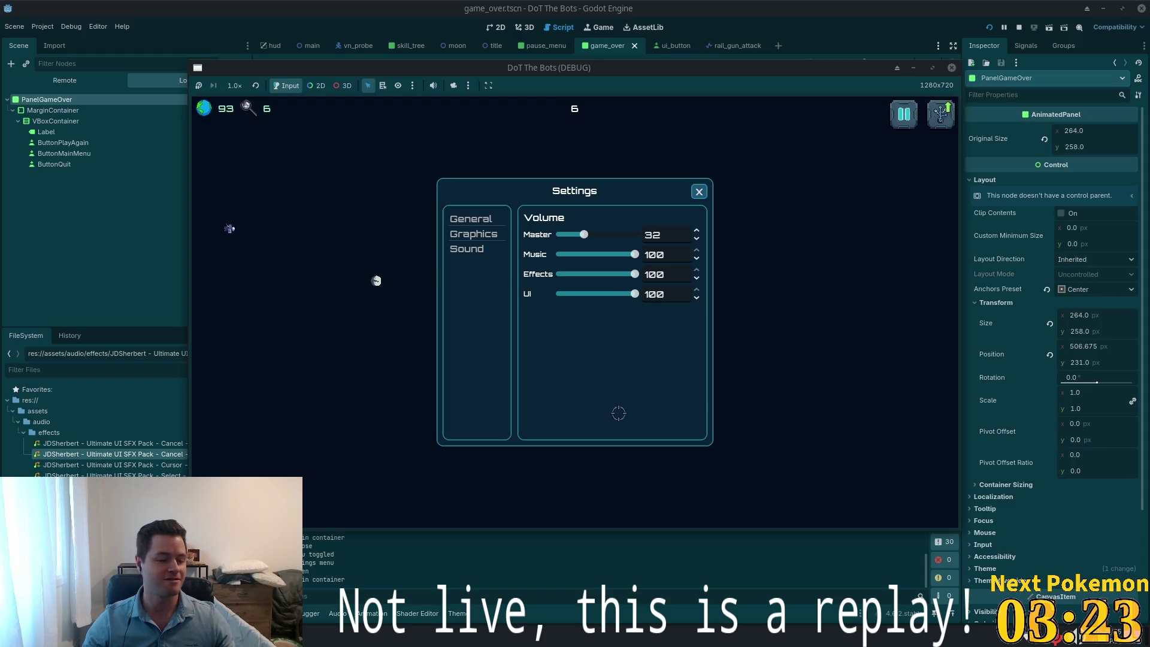
key("Escape")
key("Tab")
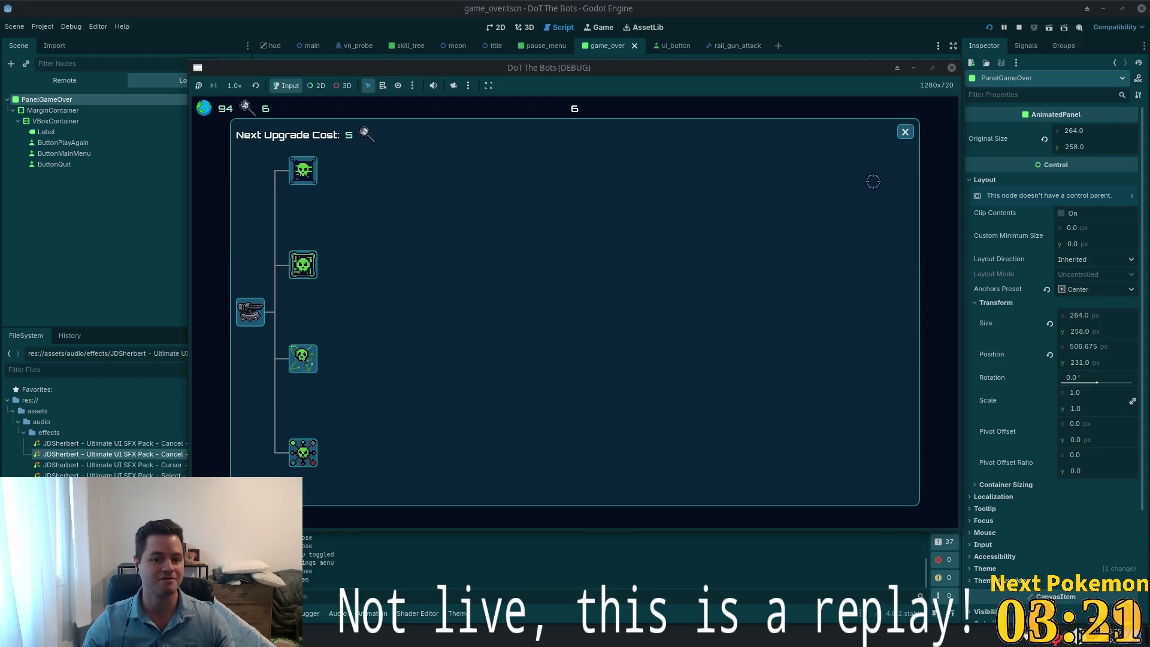
key("Tab")
Pause again, resume, play until Game Over, and choose Play Again
key("Escape")
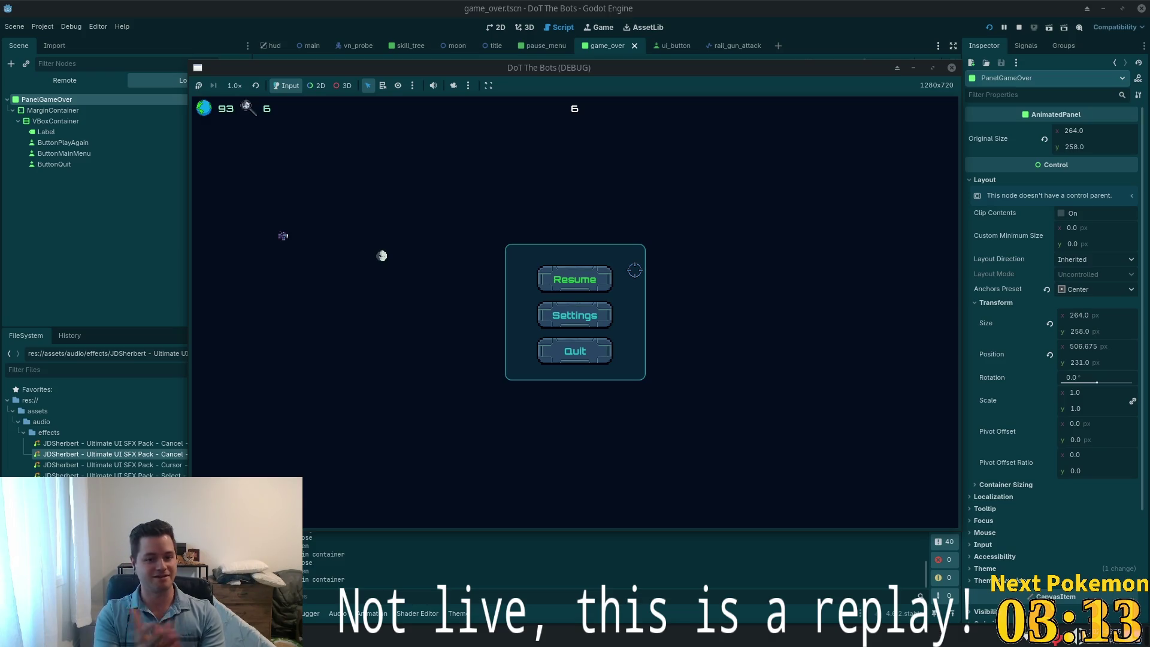
left_click(576, 275)
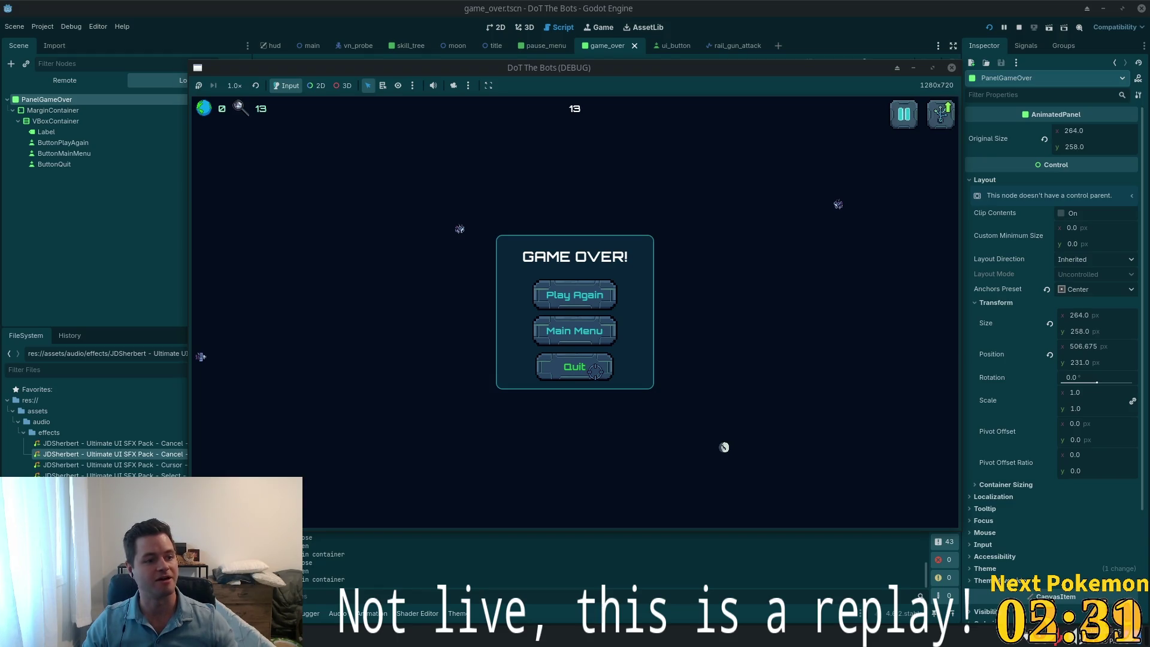
left_click(590, 295)
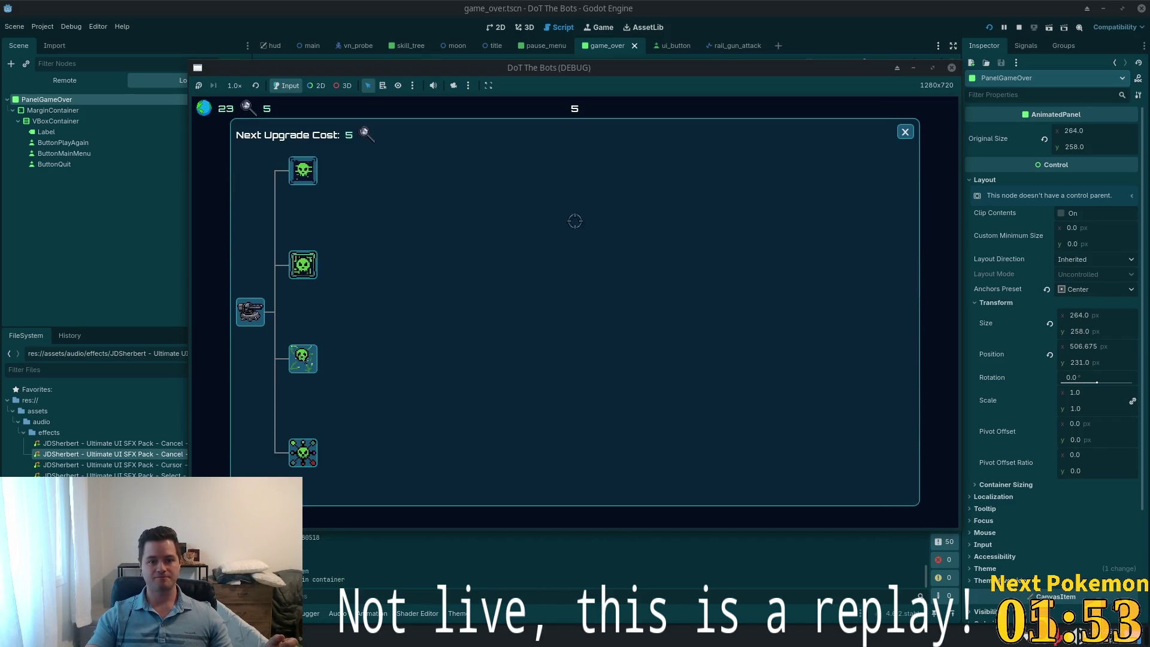
Buy the first skill-tree upgrade, return to battle, and Quit from the Game Over panel
left_click(302, 171)
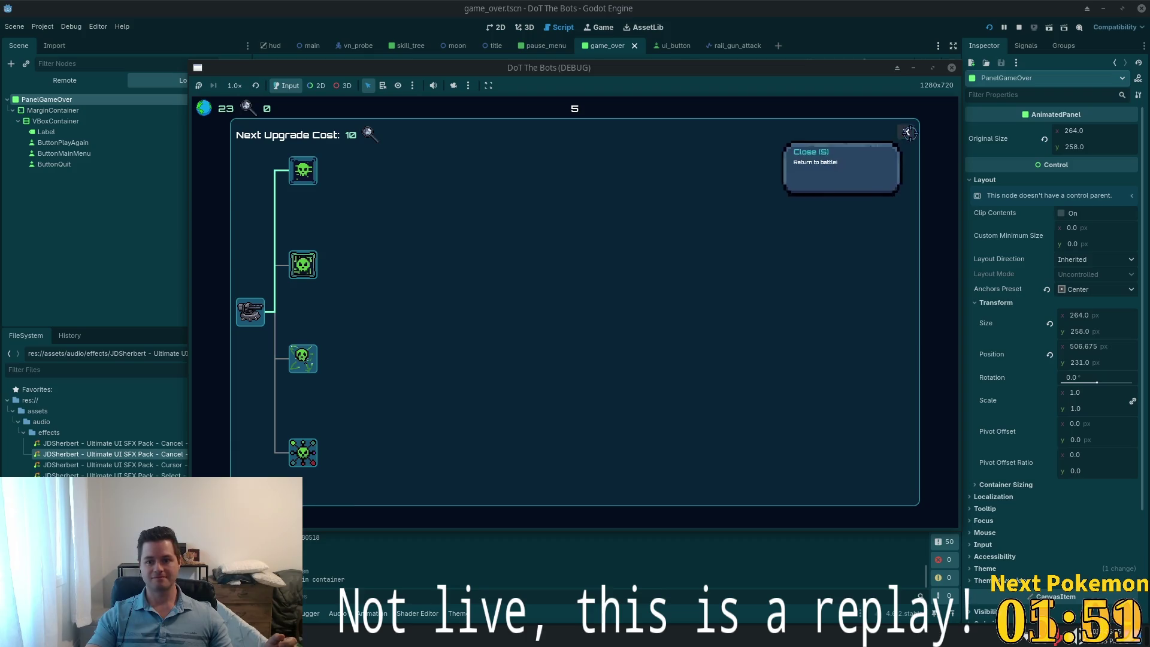
left_click(904, 132)
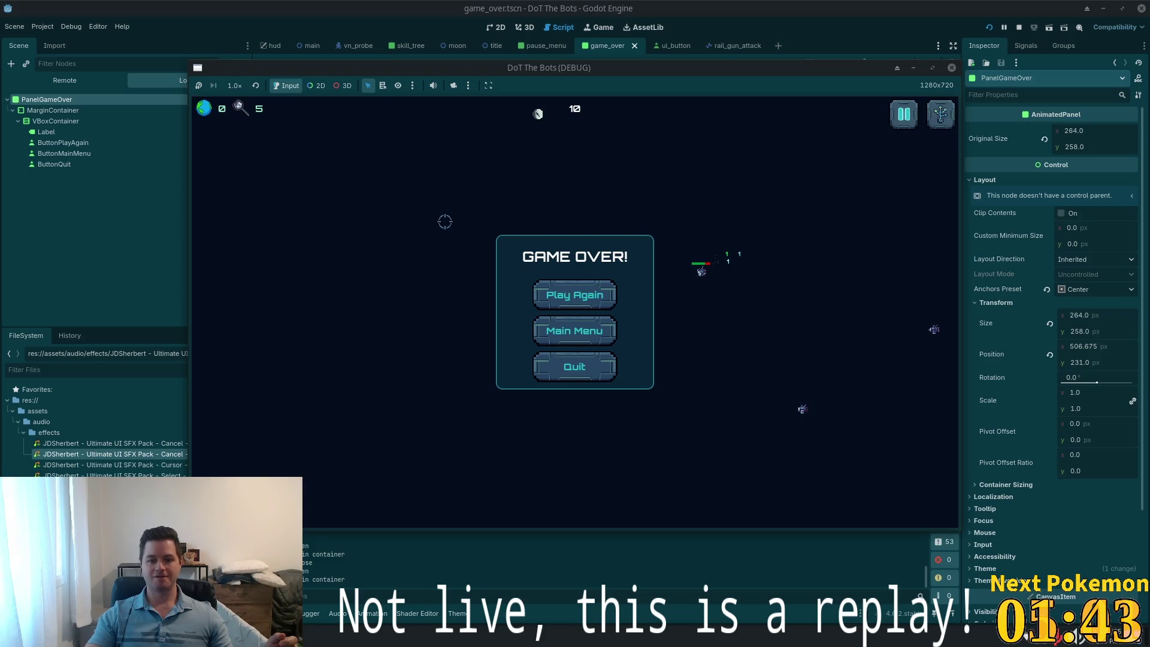
left_click(542, 367)
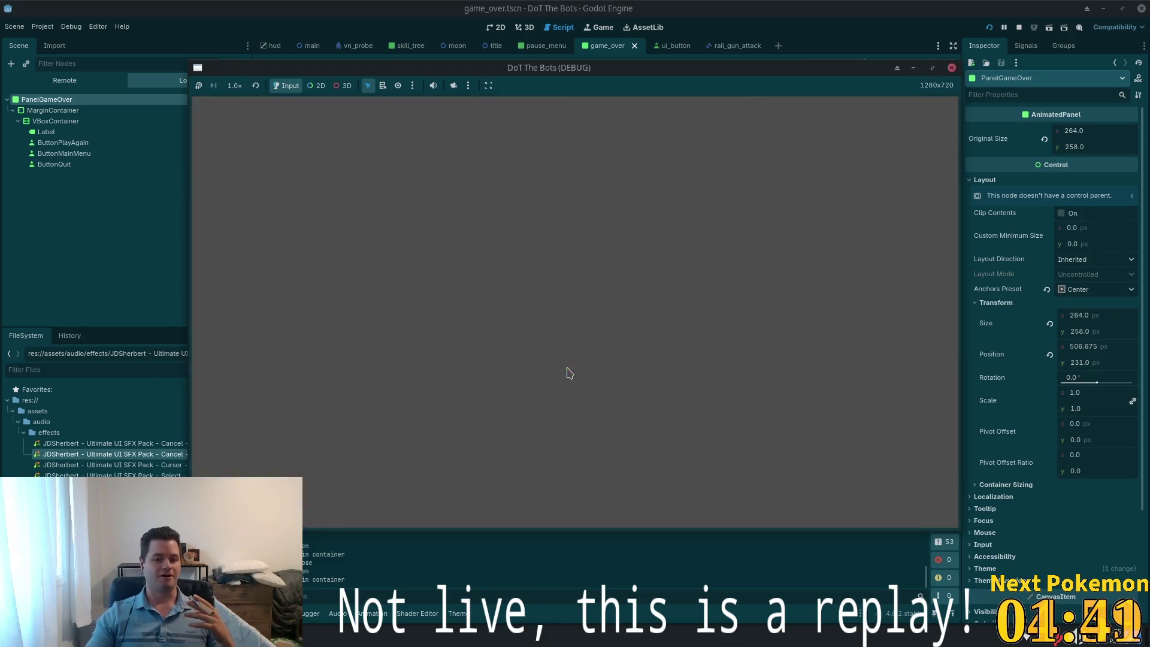
Relaunch the game in debug and start a new round from the title menu
left_click(988, 27)
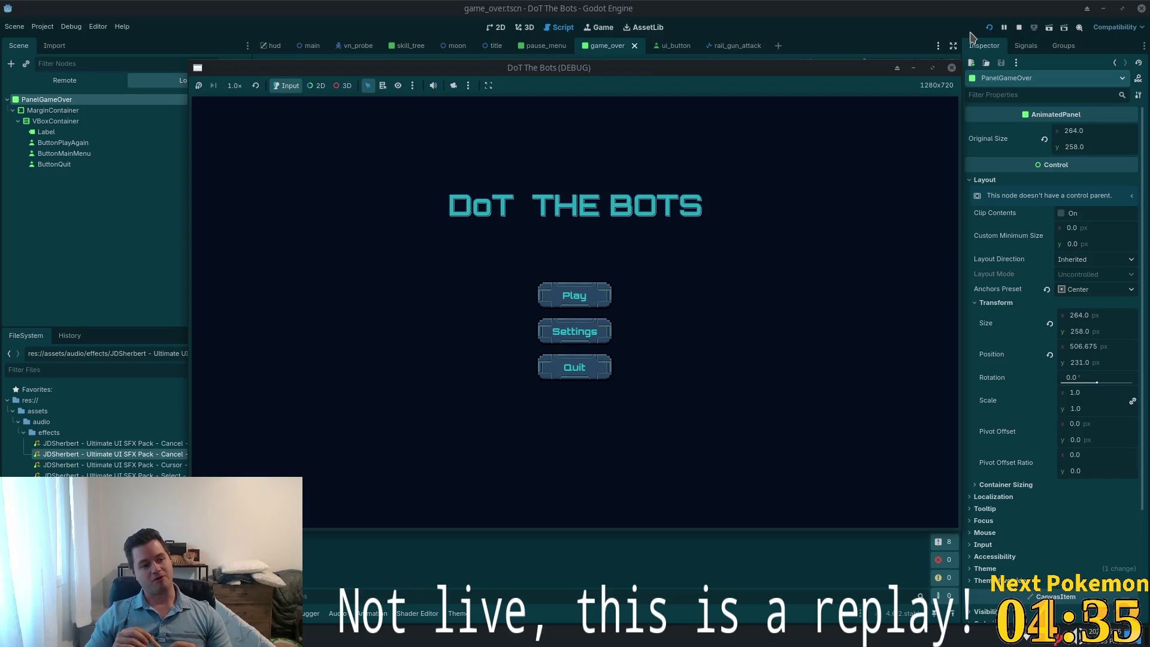
left_click(570, 288)
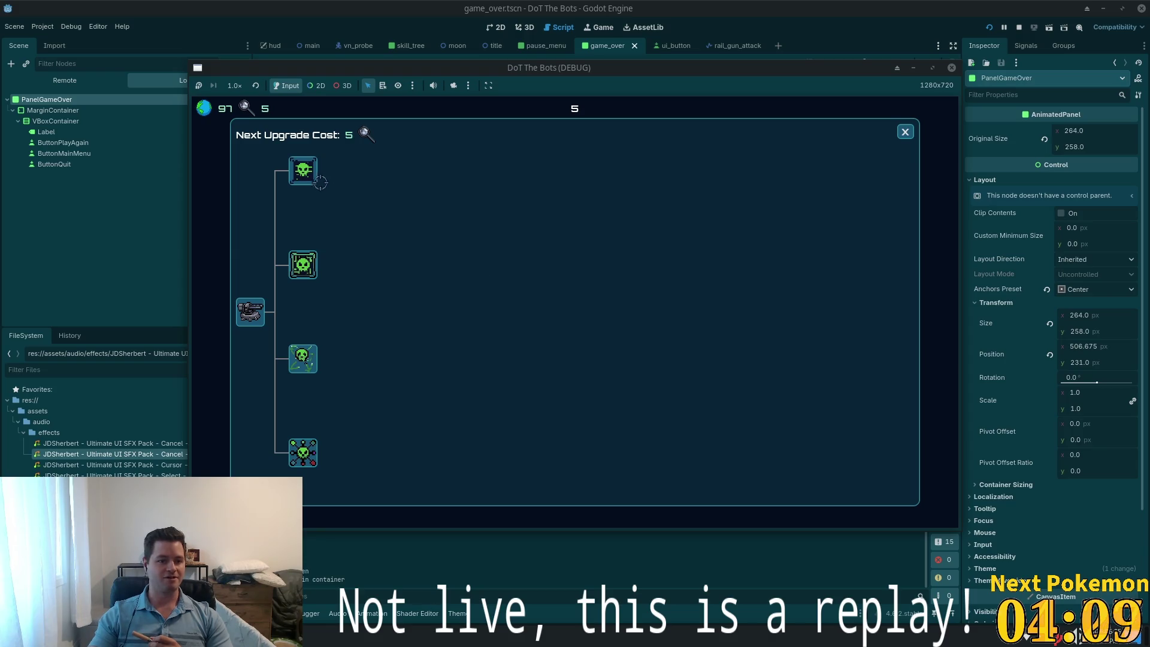
Purchase the top skill-tree node so the next upgrade costs 10, then close the skill tree
left_click(304, 171)
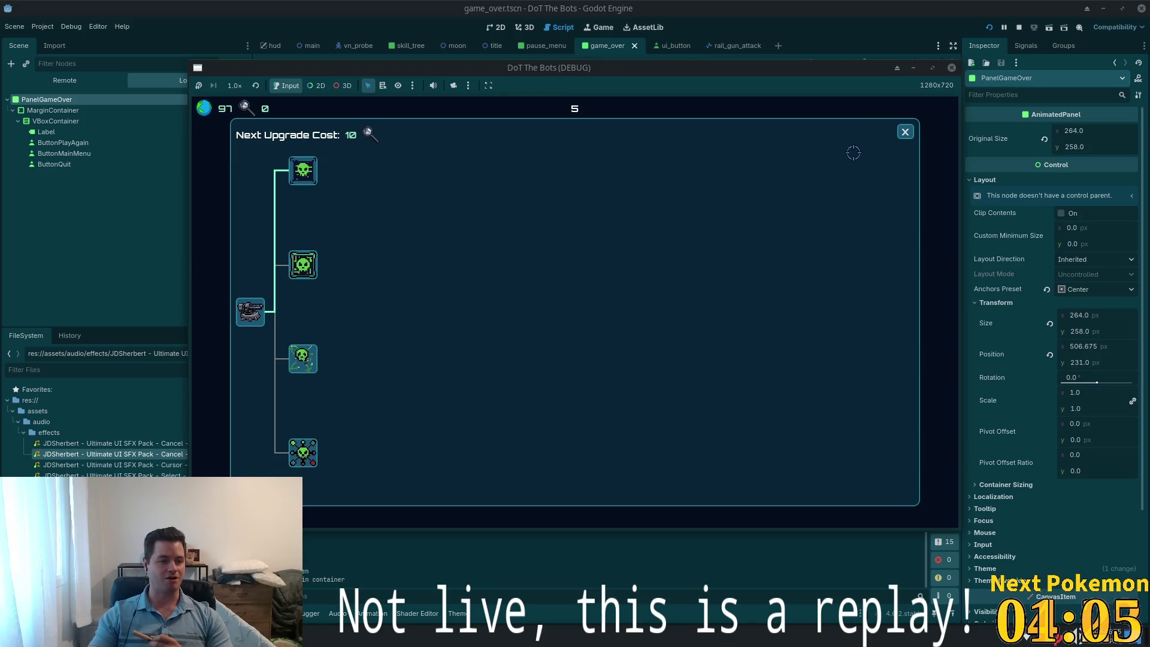
left_click(905, 133)
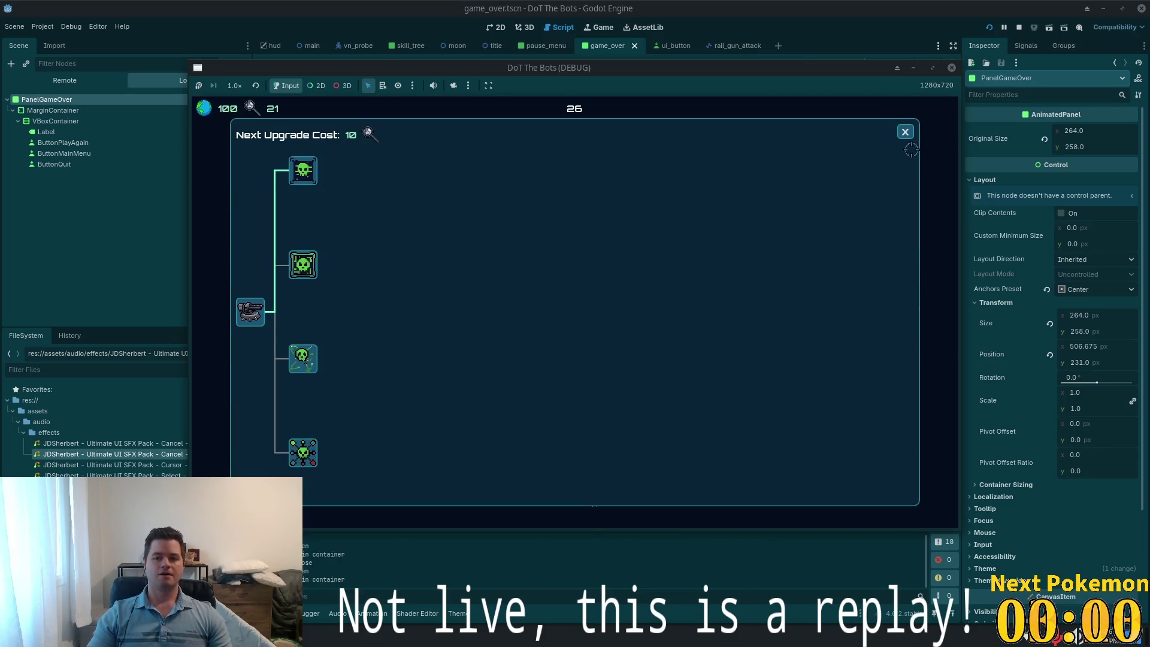
left_click(905, 133)
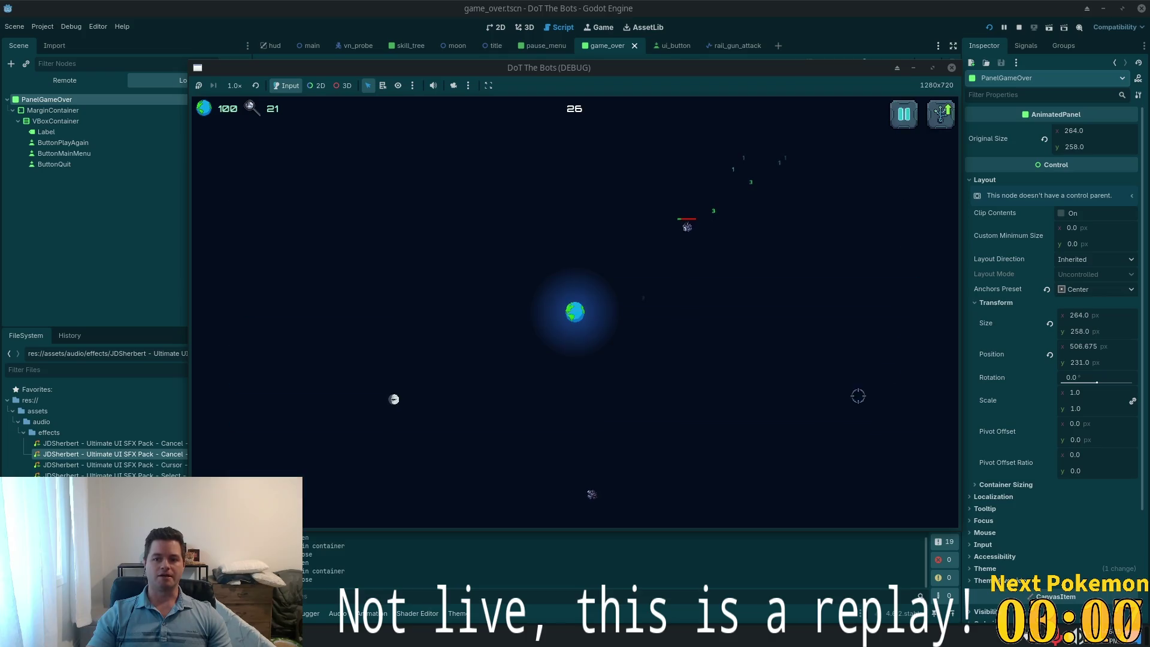
Pause the game and lower the UI volume slider to 34 in Settings
key("Escape")
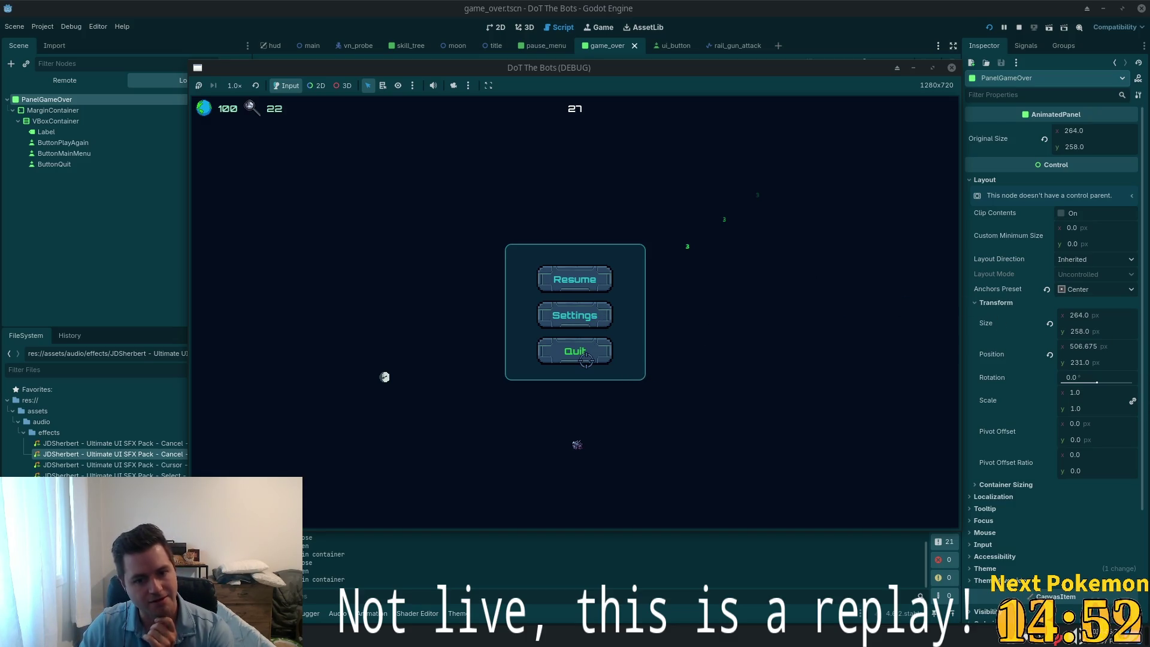
left_click(561, 316)
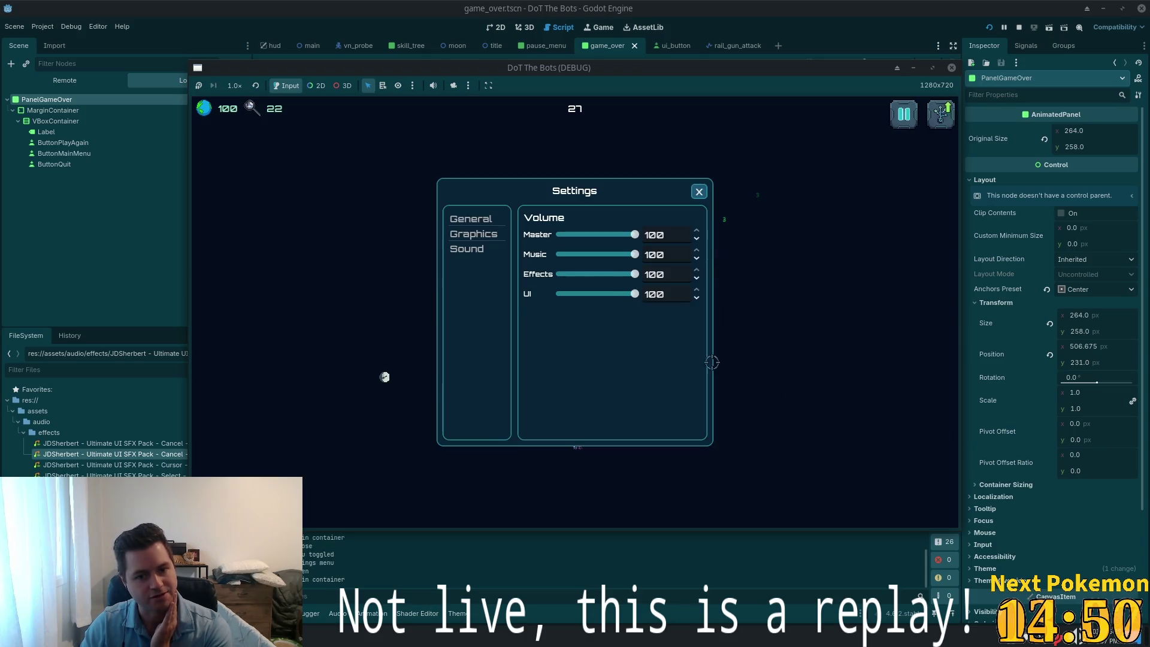
left_click_drag(634, 293, 587, 294)
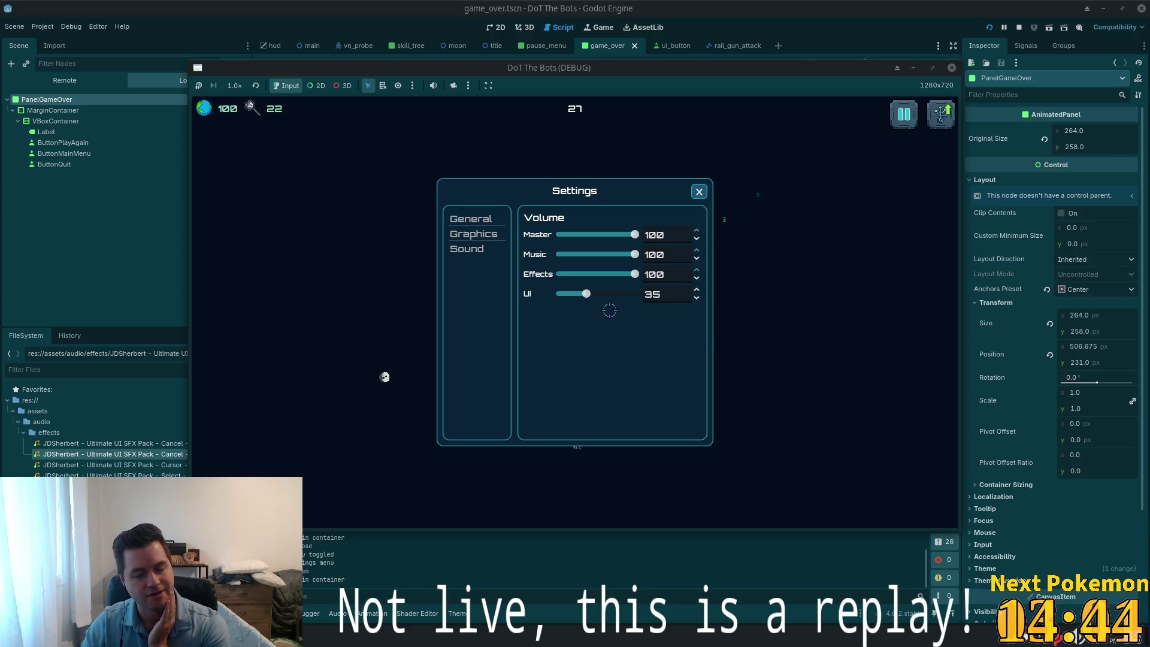
left_click_drag(608, 297, 588, 294)
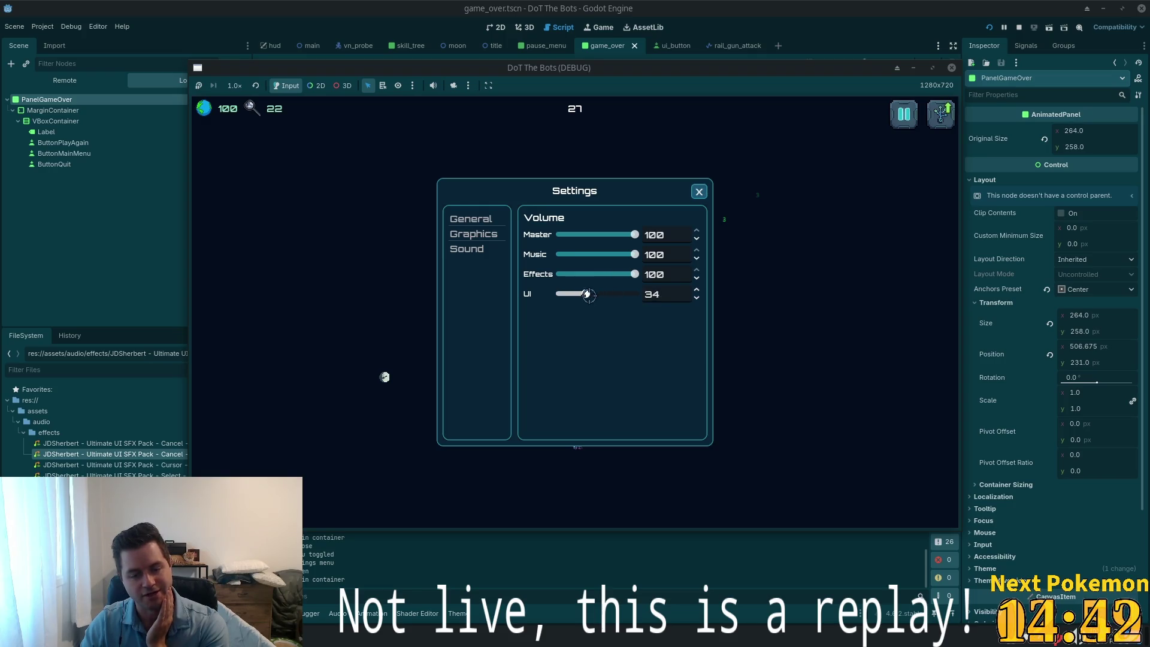
left_click(699, 192)
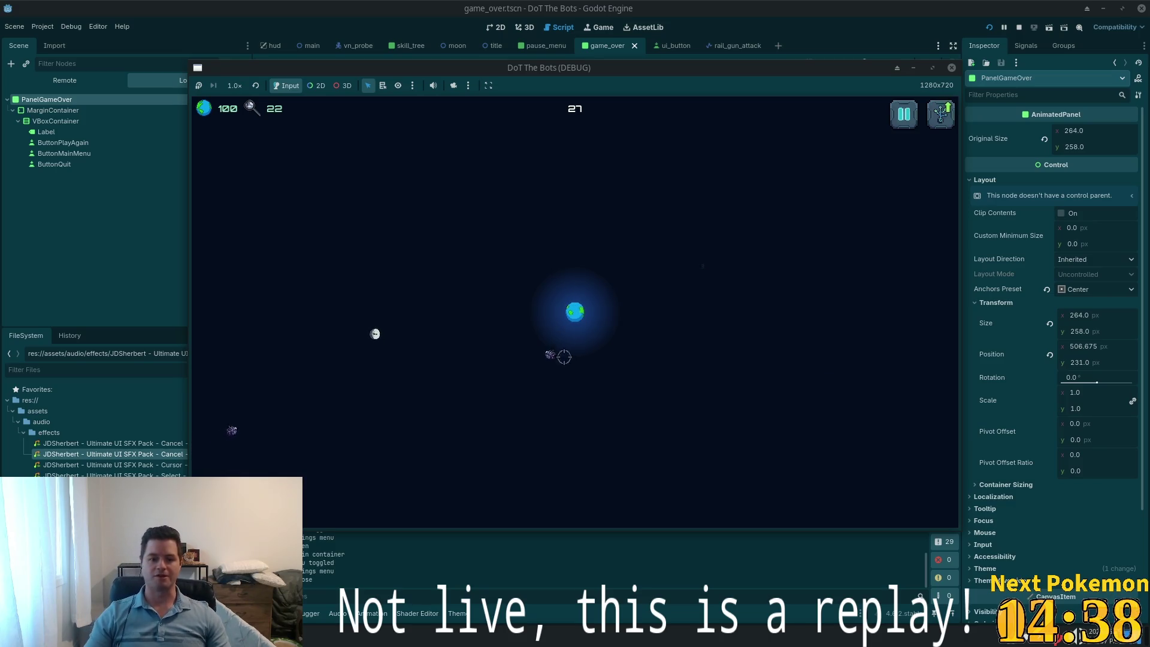
Pause again and turn the Master volume slider well down in Settings
left_click(904, 113)
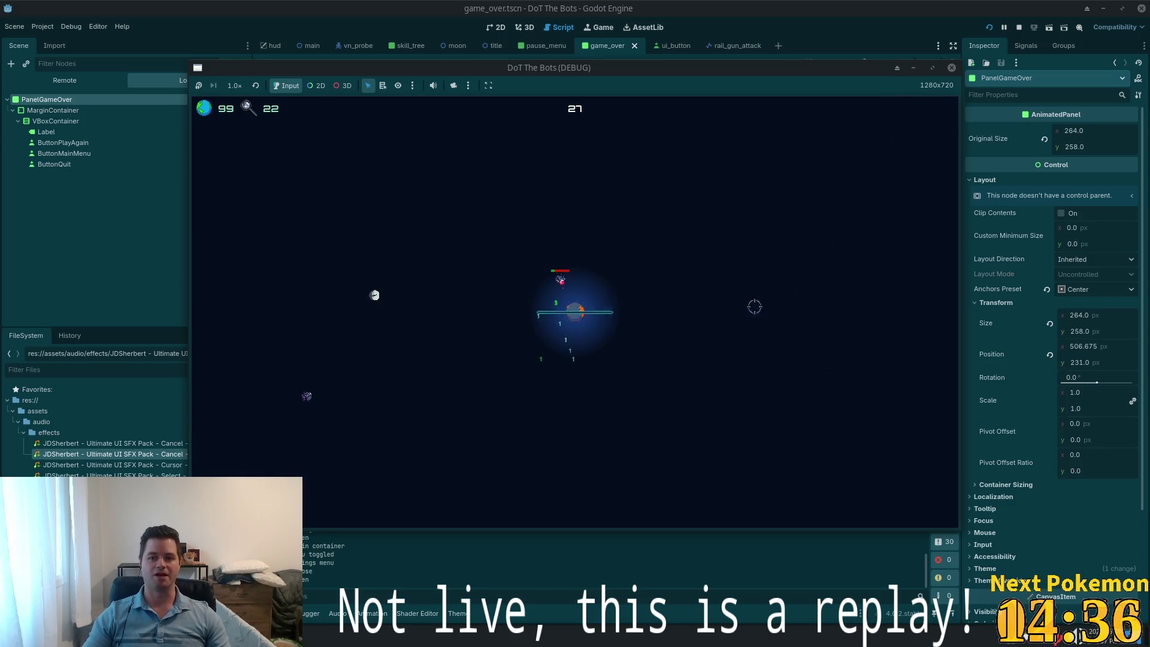
left_click(574, 324)
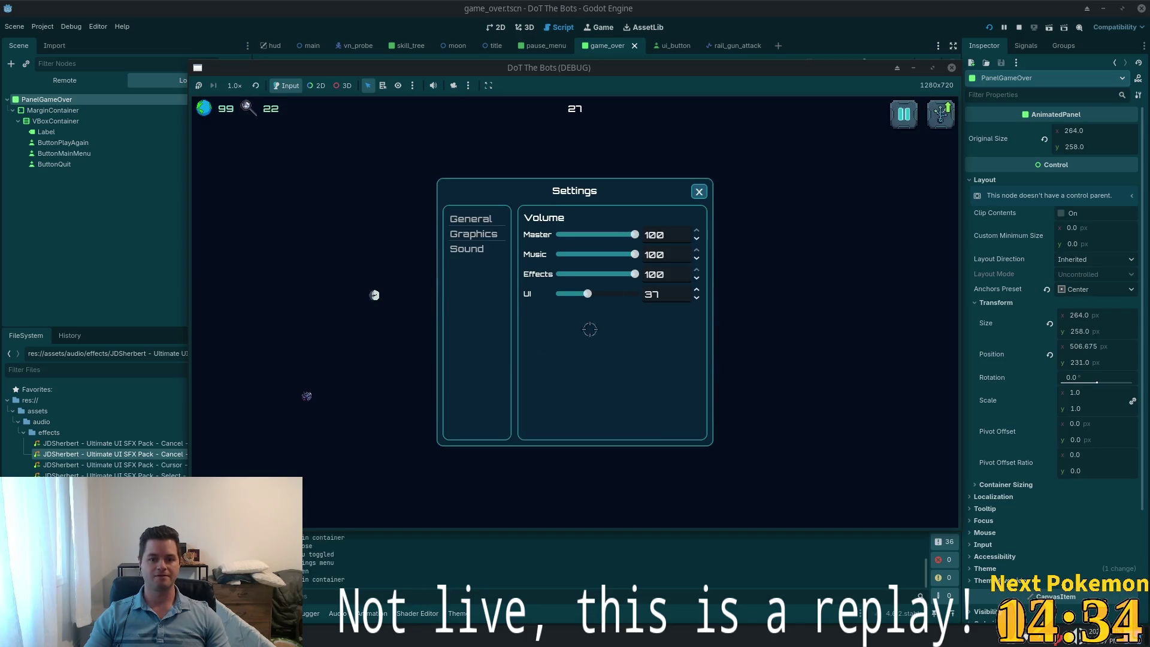
mouse_move(635, 218)
left_mouse_down()
mouse_move(554, 221)
mouse_move(583, 234)
left_mouse_up()
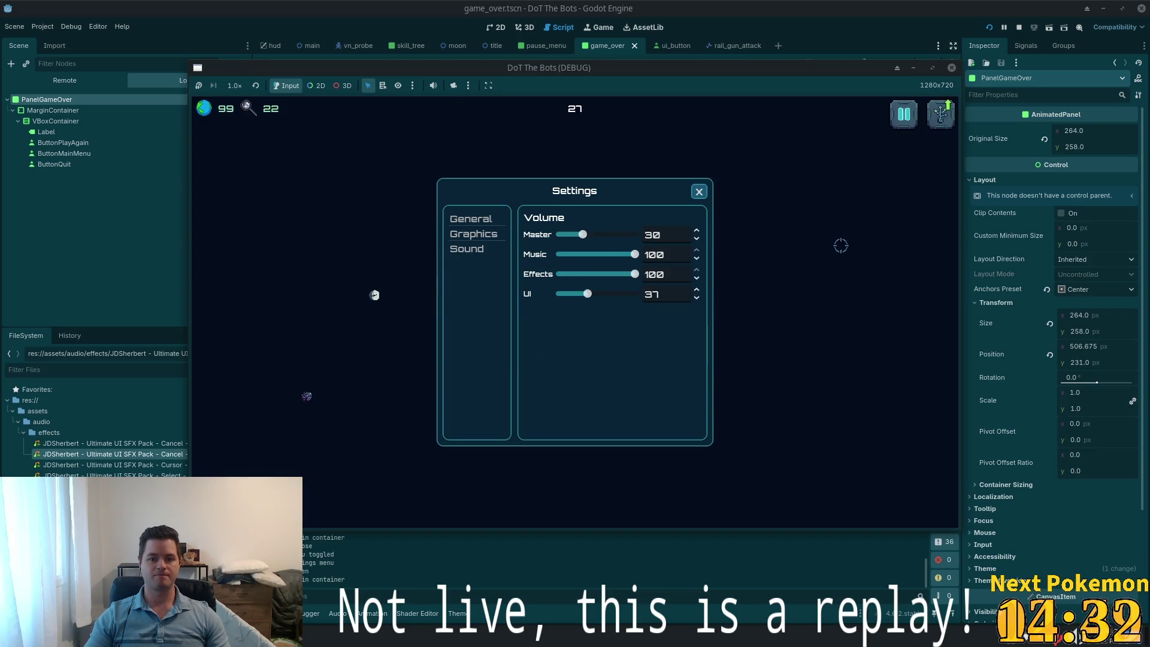
left_click(700, 192)
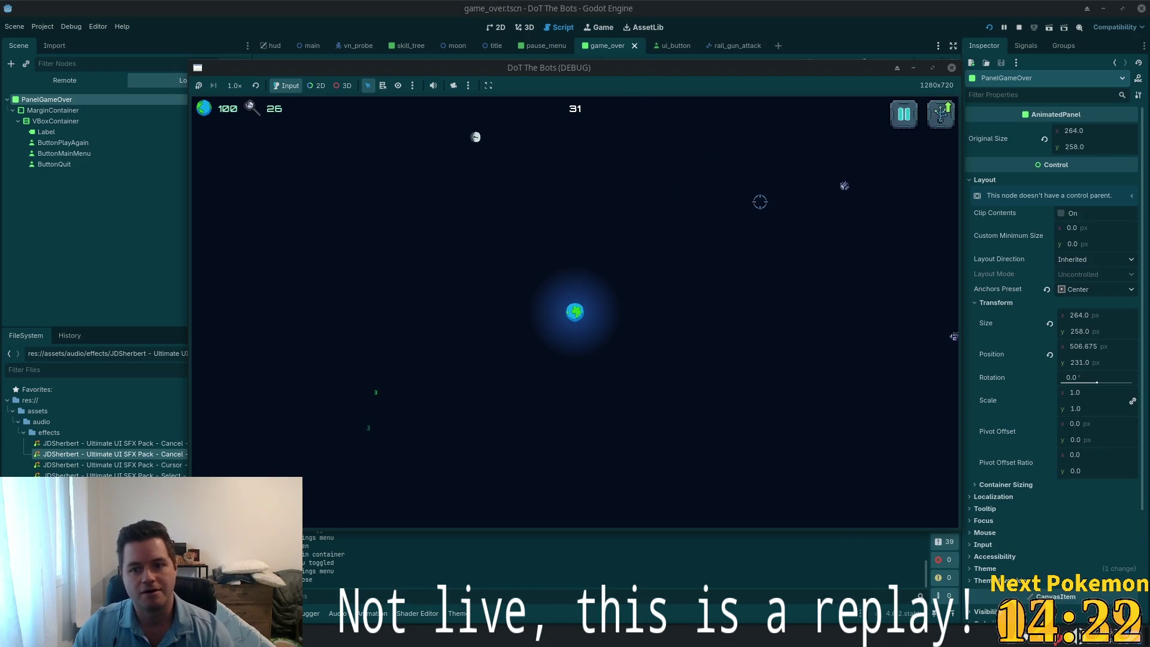
Quit from the pause menu to the title screen and close the debug game
left_click(908, 118)
left_click(590, 358)
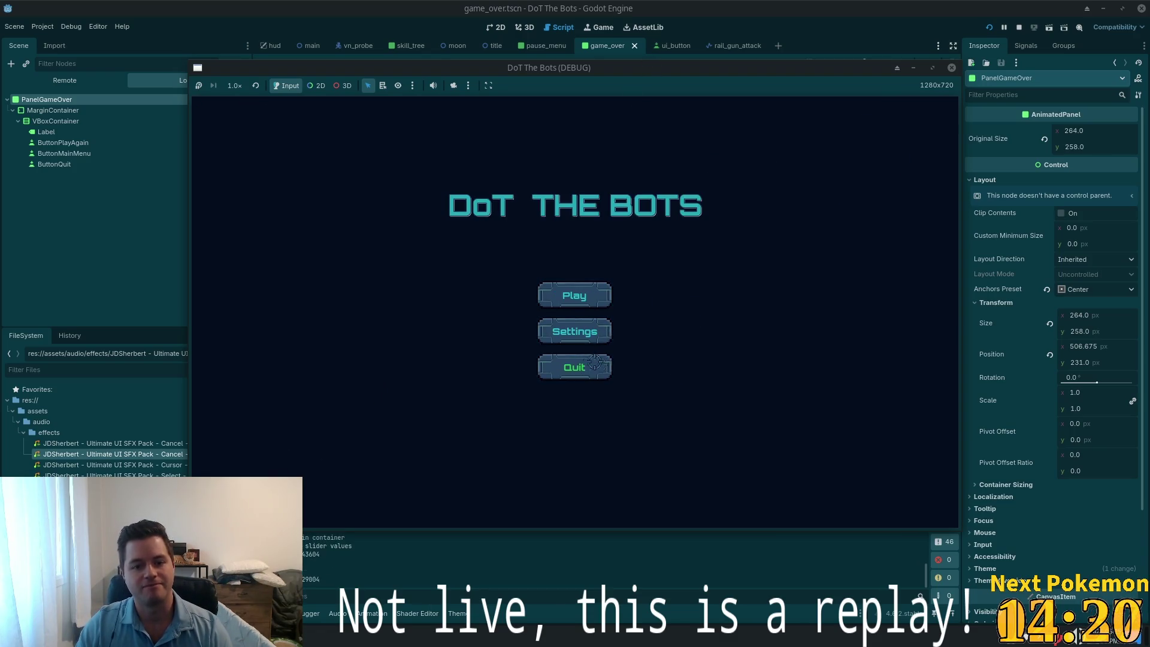
left_click(595, 372)
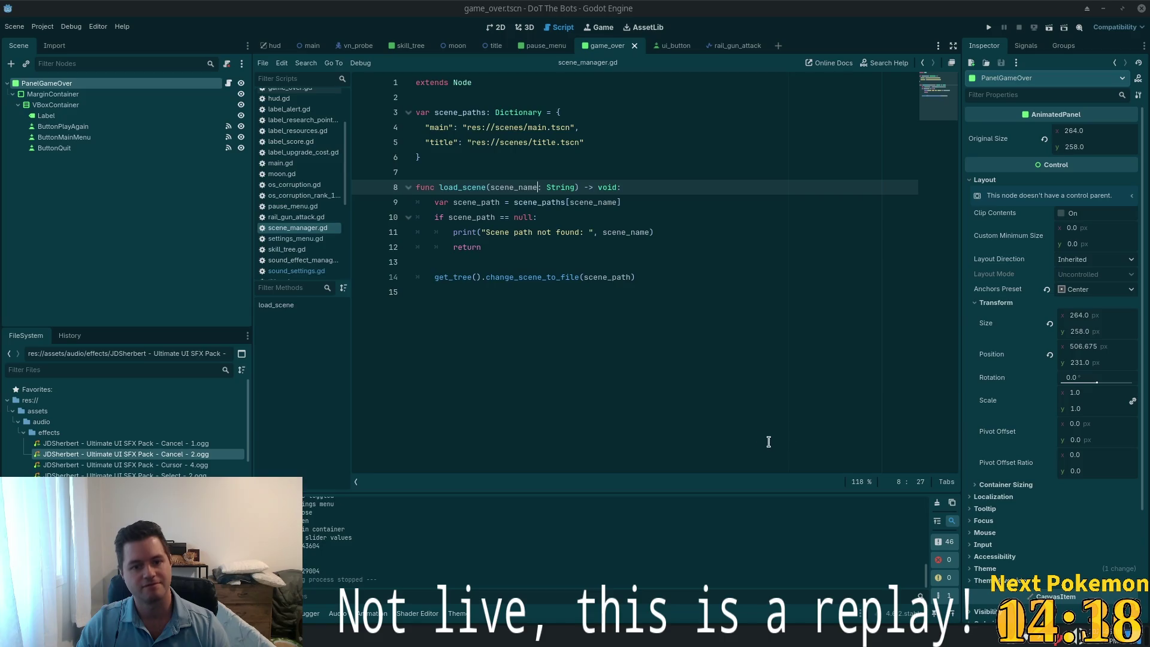
Inspect lines 11-15 of scene_manager.gd and check the system sound volume controls
left_click(570, 252)
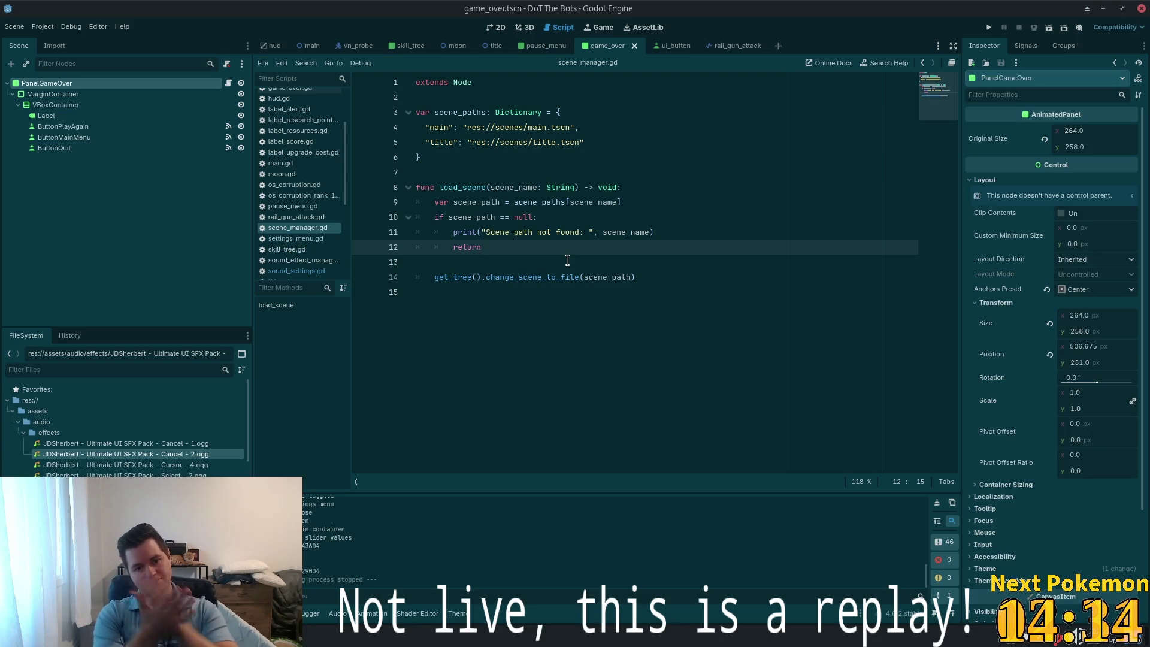
left_click(570, 232)
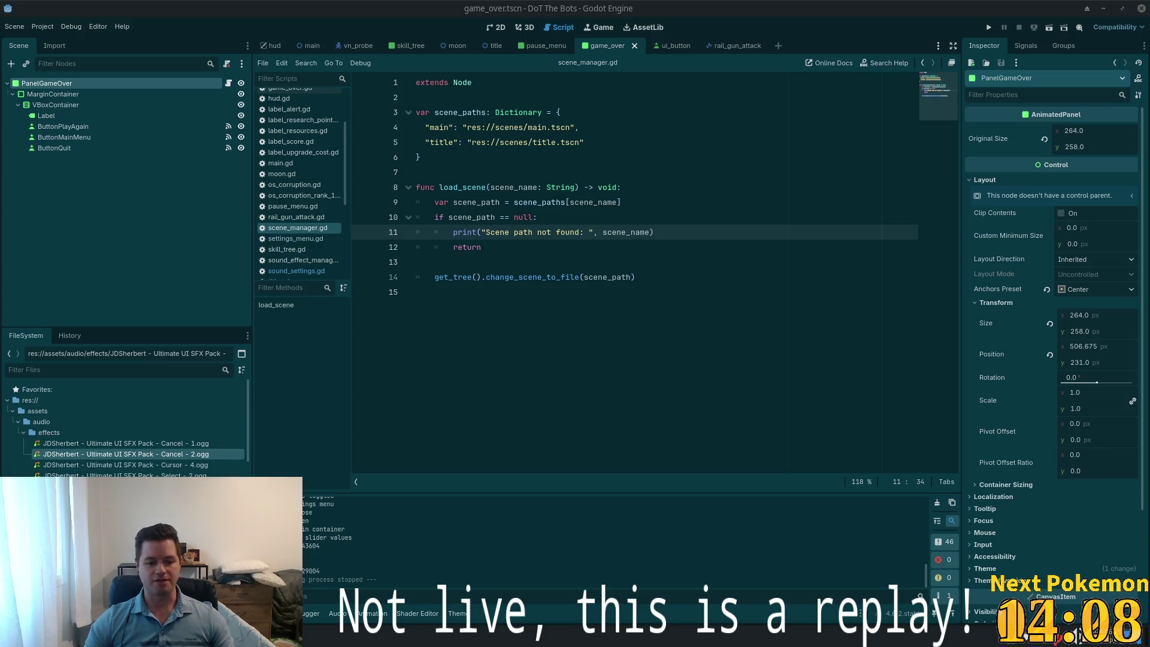
left_click(1075, 638)
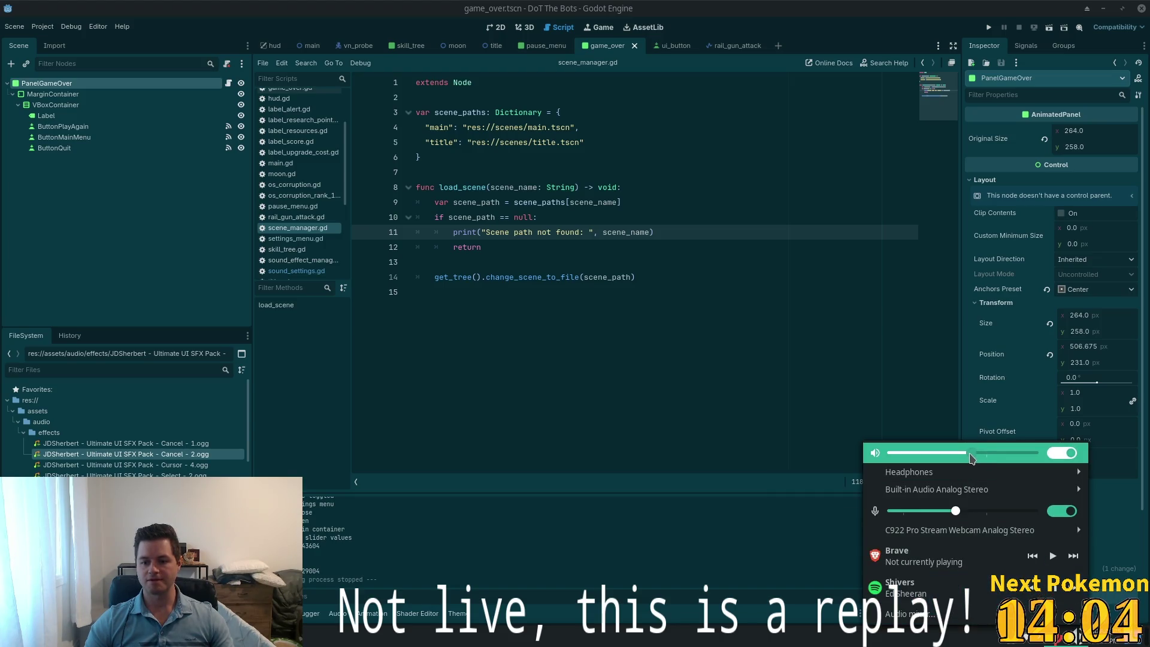
left_click(819, 30)
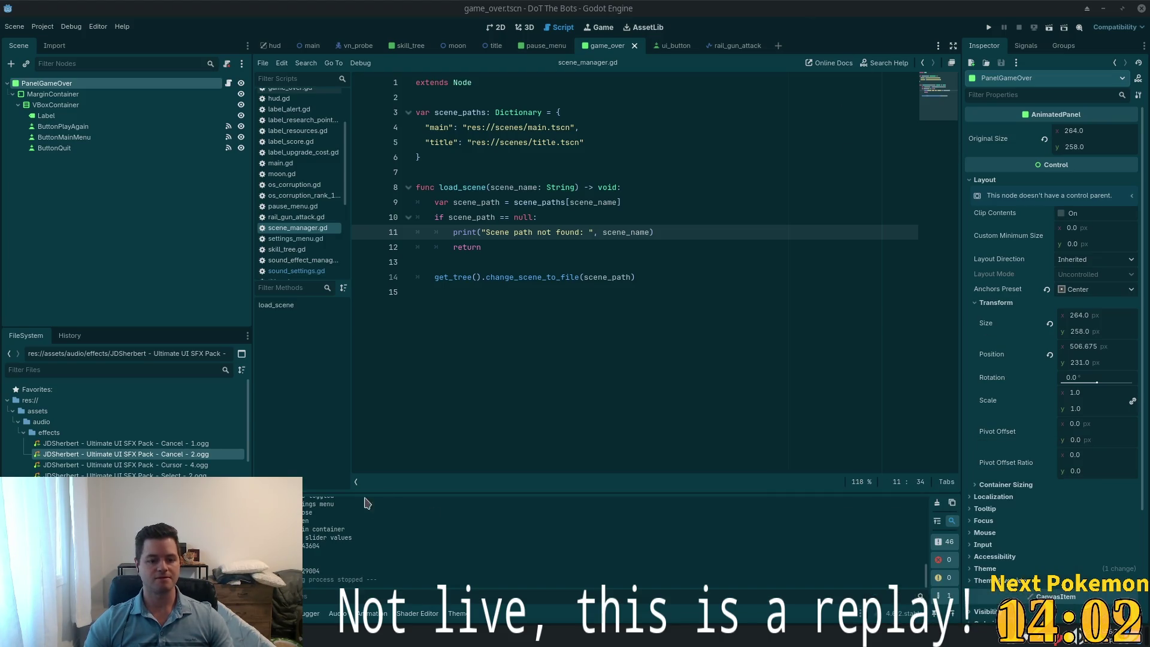
left_click(566, 385)
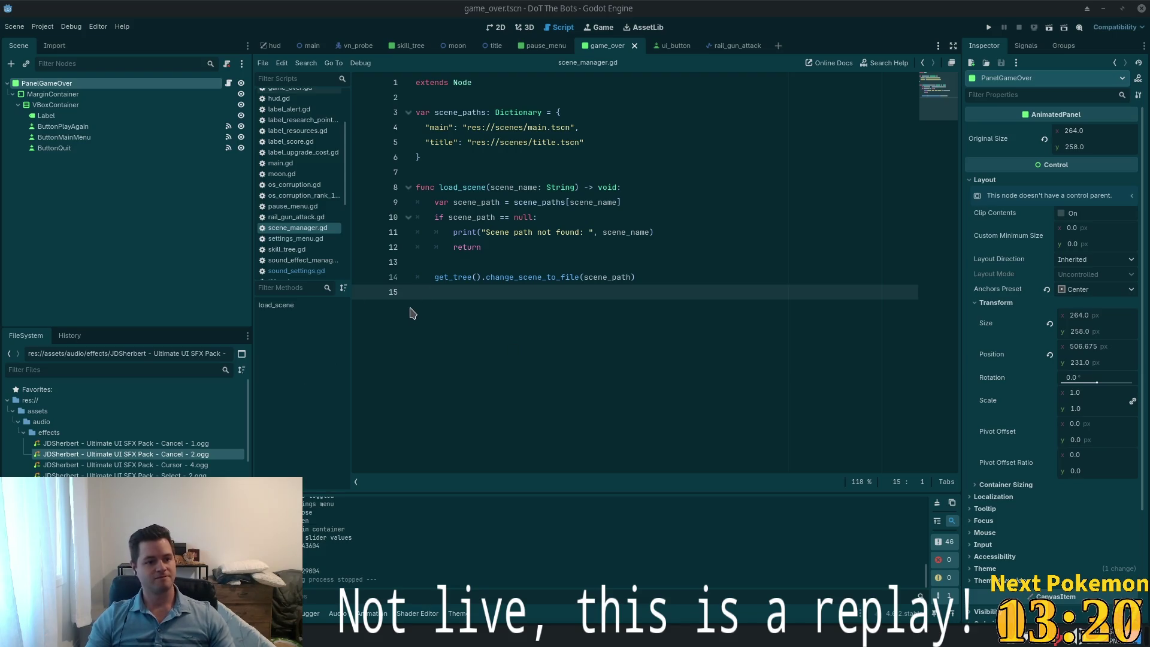
key("Up")
key("Up")
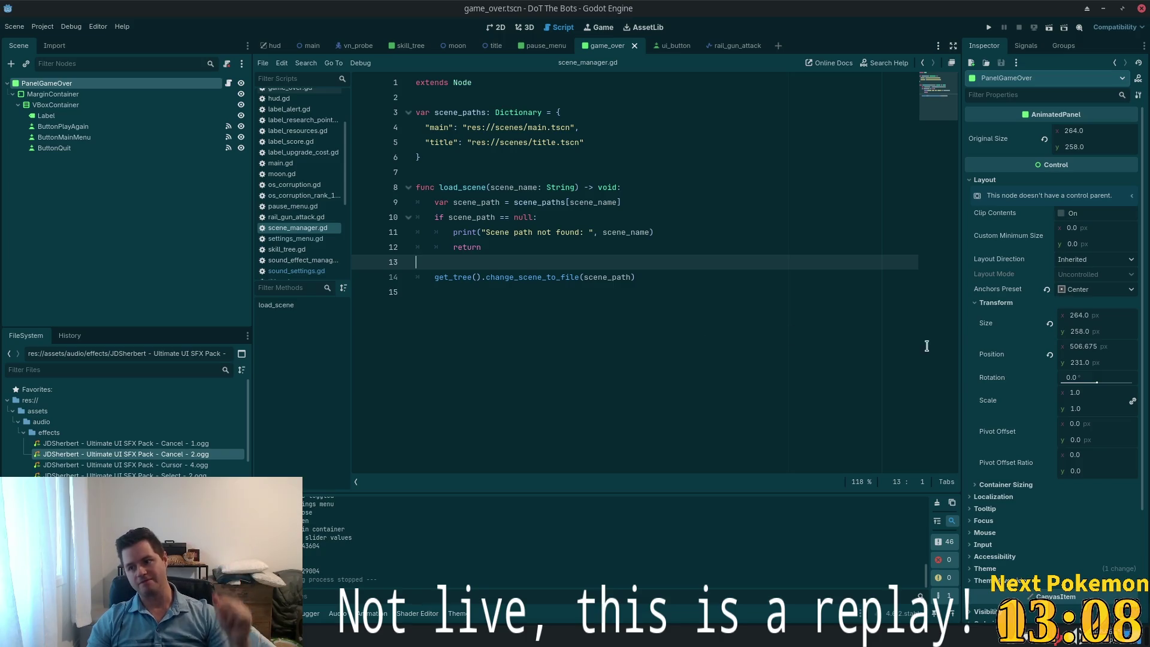
Revisit lines 11 and 15 of scene_manager.gd, then run the project in debug and press Play
left_click(563, 235)
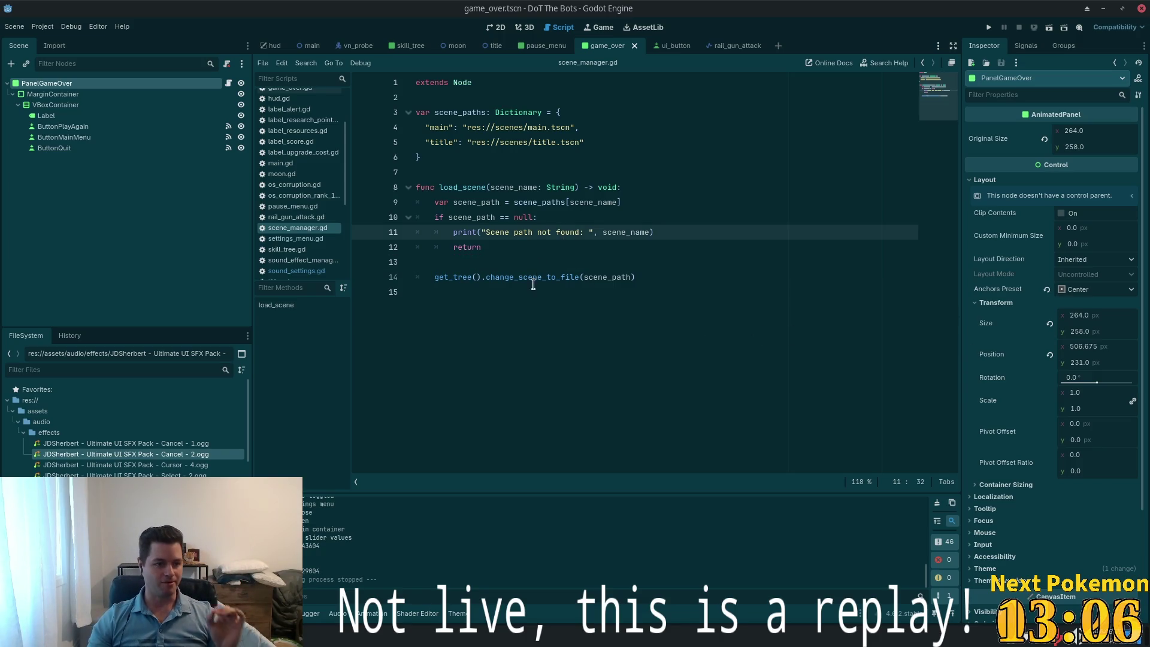
left_click(594, 286)
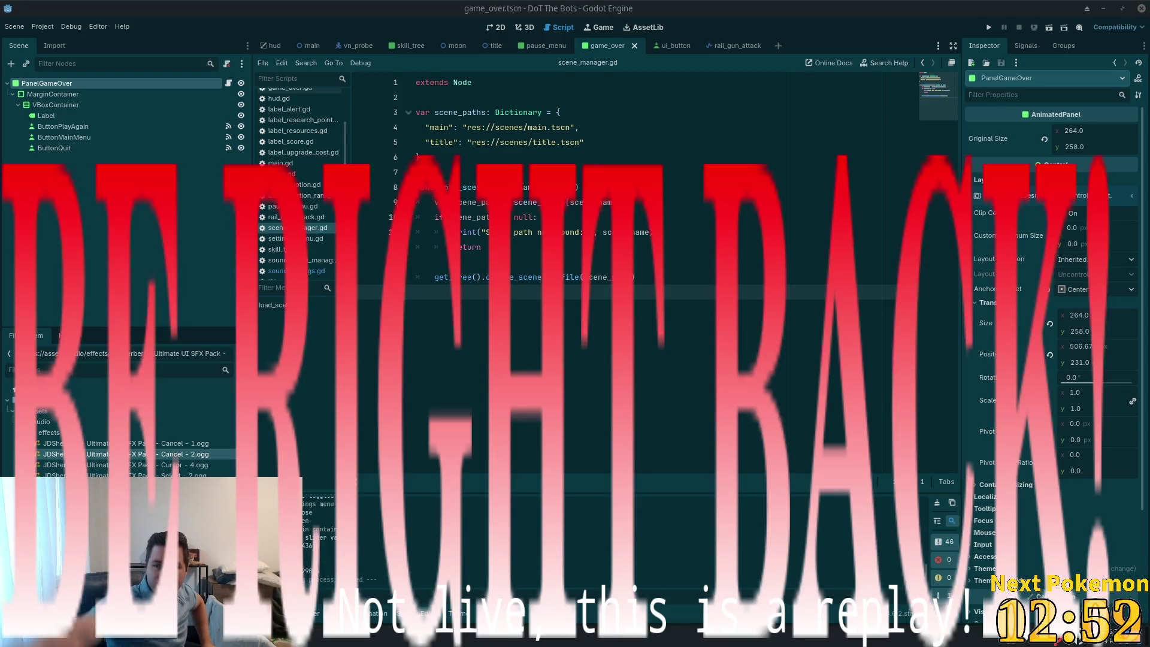
left_click(989, 27)
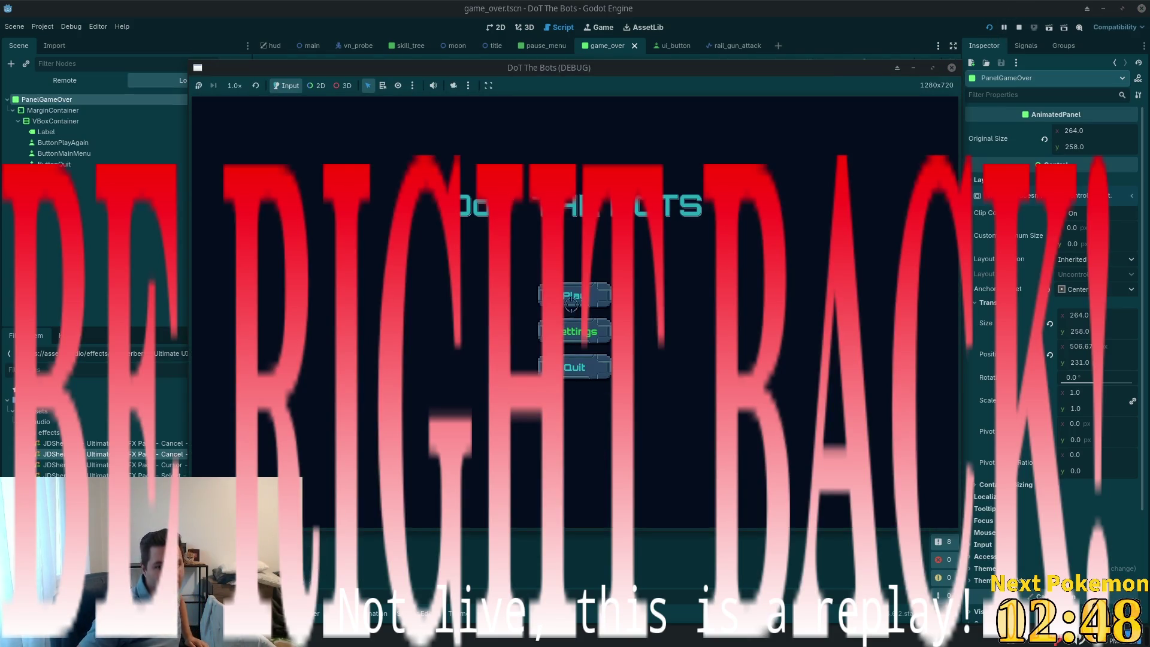
left_click(571, 303)
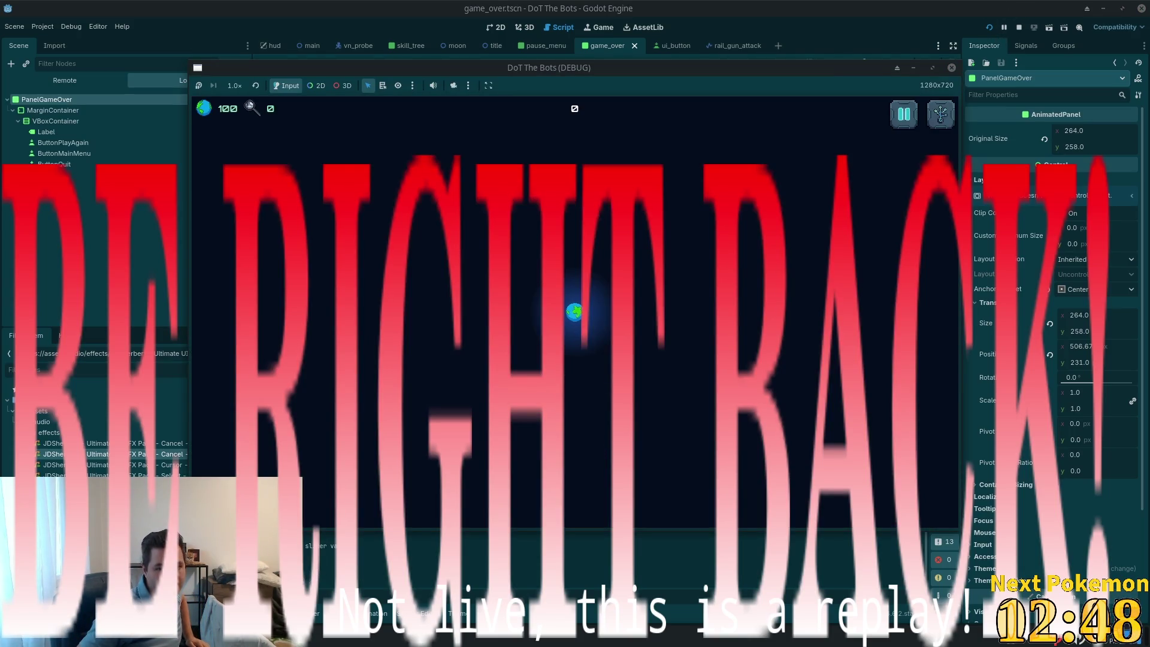